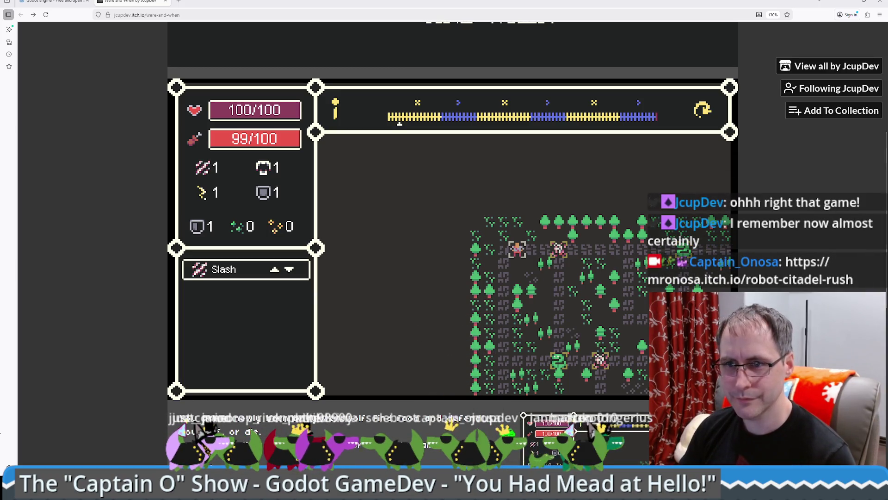
Open mronosa.itch.io/robot-citadel-rush in a new tab and scroll down the game page
{"action": "left_click", "coordinate": [176, 3]}
{"action": "type", "text": "https://mronosa.itch.io/robot-citadel-rush"}
{"action": "key", "text": "Return"}
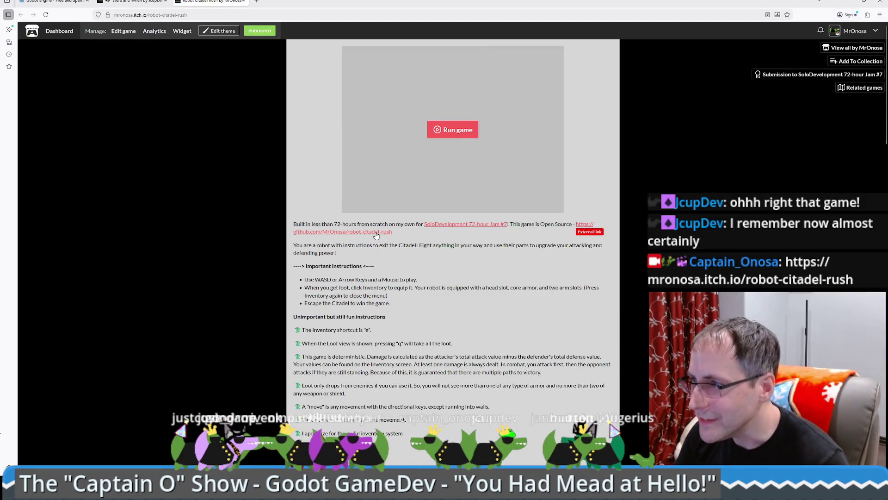
{"action": "scroll", "coordinate": [479, 243], "scroll_direction": "down", "scroll_amount": 3}
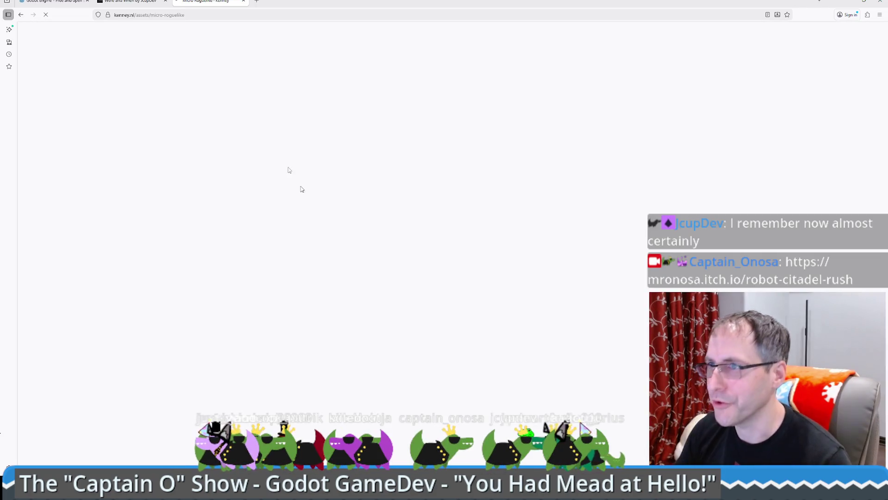
Enlarge and zoom into the Micro Roguelike tileset preview, reset zoom, then return to Were and When
{"action": "left_click", "coordinate": [614, 176]}
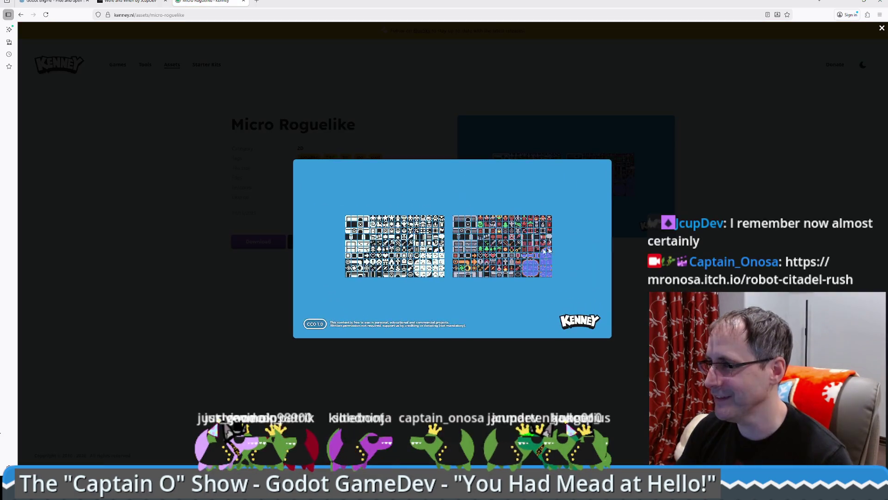
{"action": "scroll", "coordinate": [551, 269], "scroll_direction": "up", "scroll_amount": 5}
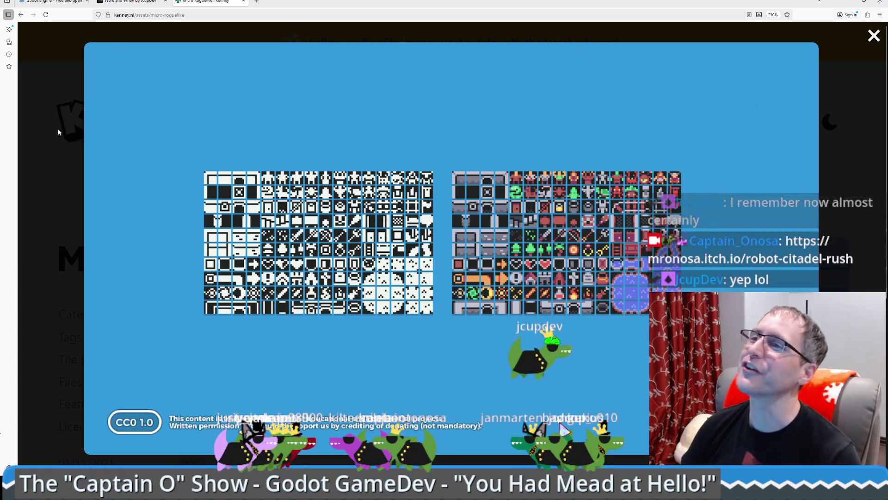
{"action": "key", "text": "ctrl+0"}
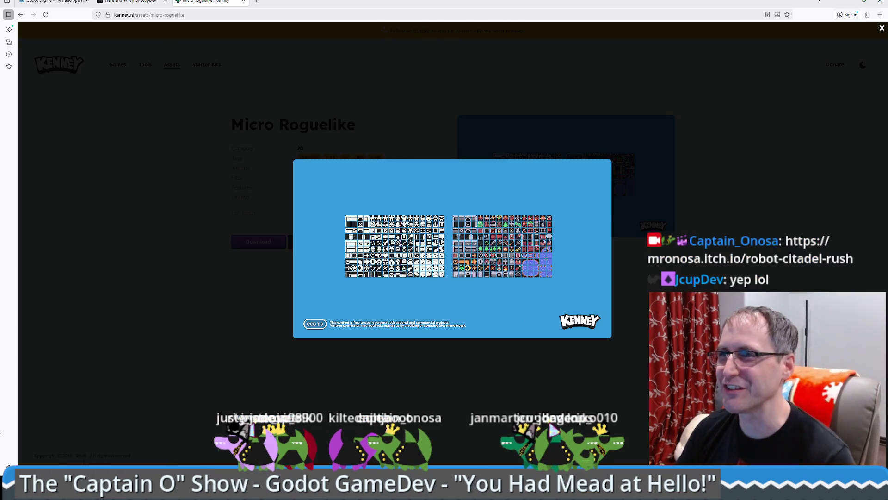
{"action": "left_click", "coordinate": [130, 2]}
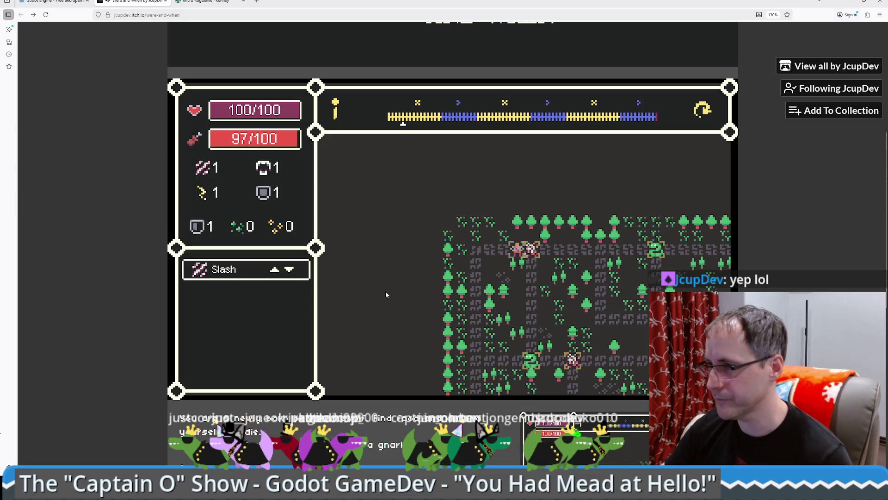
Walk the player right through the forest and defeat the first enemy
{"action": "key", "text": "Right"}
{"action": "key", "text": "Left"}
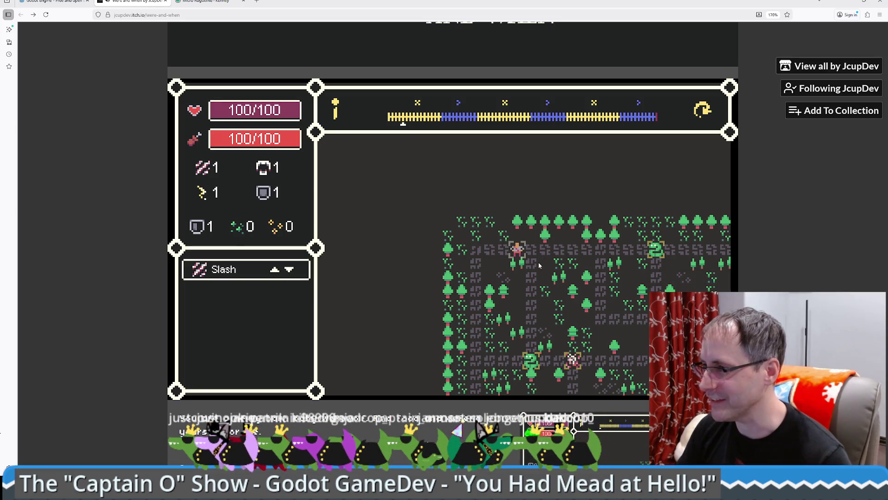
{"action": "key", "text": "Left"}
{"action": "key", "text": "Right"}
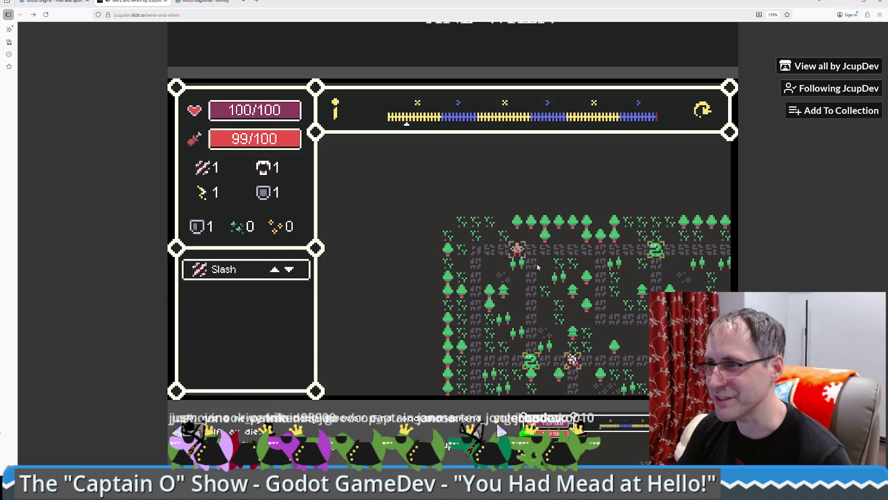
{"action": "key", "text": "Right"}
{"action": "key", "text": "Right"}
{"action": "key", "text": "Right"}
{"action": "key", "text": "Right"}
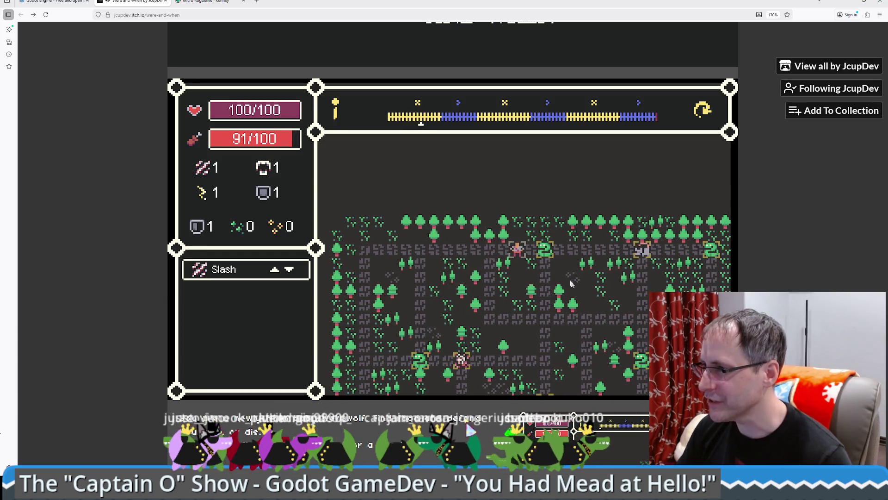
{"action": "key", "text": "Right"}
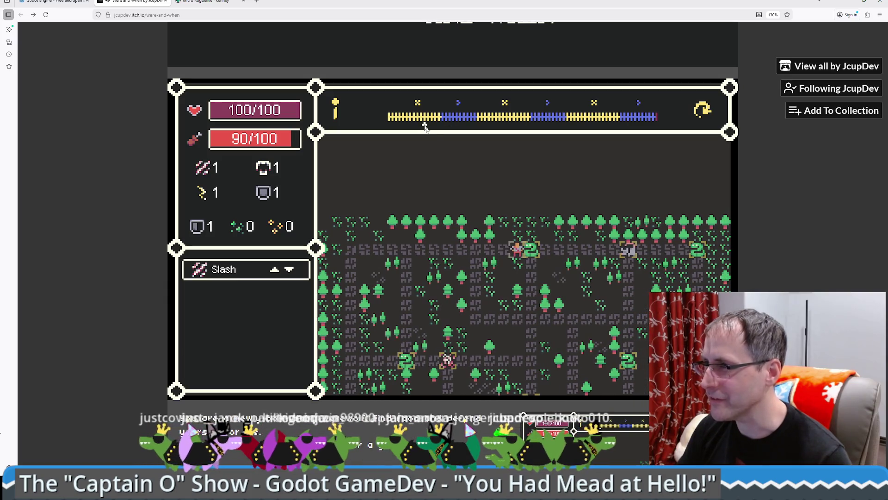
{"action": "key", "text": "Right"}
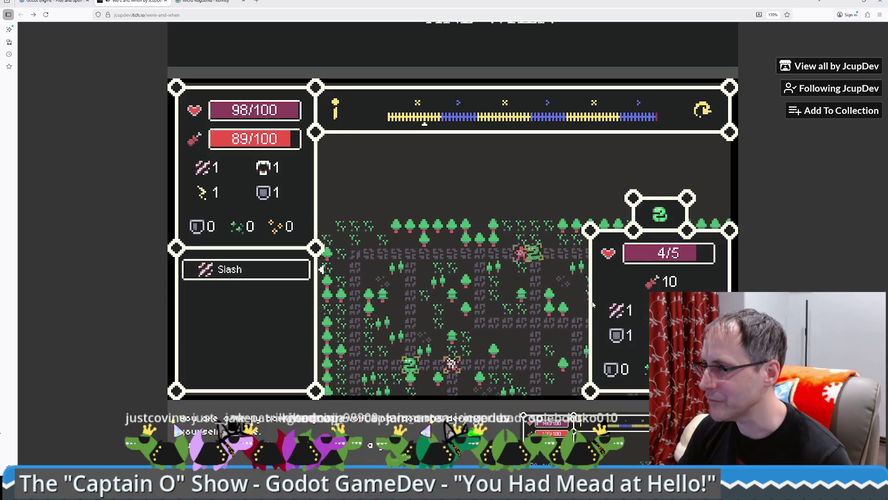
{"action": "key", "text": "Right"}
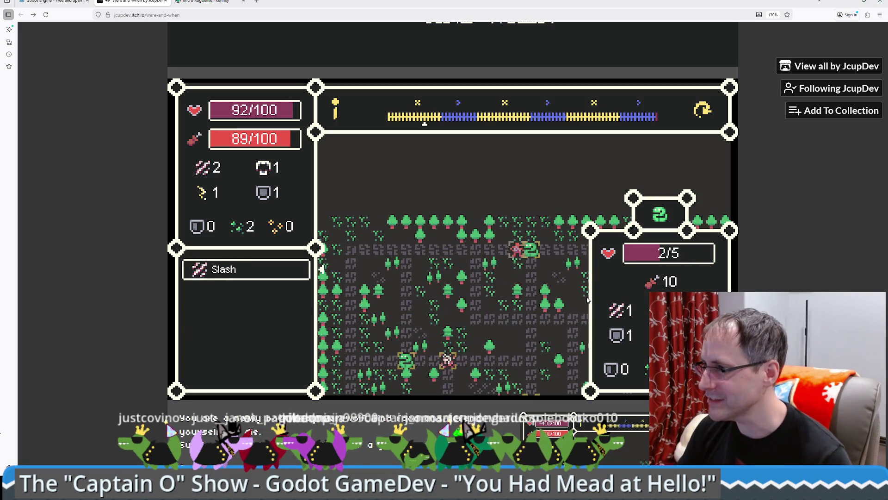
{"action": "key", "text": "Right"}
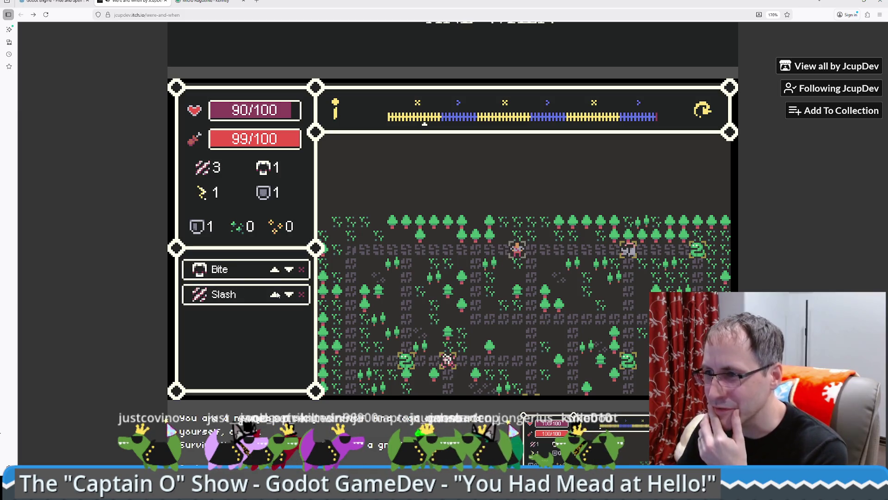
Cross the map to kill a second enemy and attack a new one
{"action": "key", "text": "Right"}
{"action": "key", "text": "Right"}
{"action": "key", "text": "Right"}
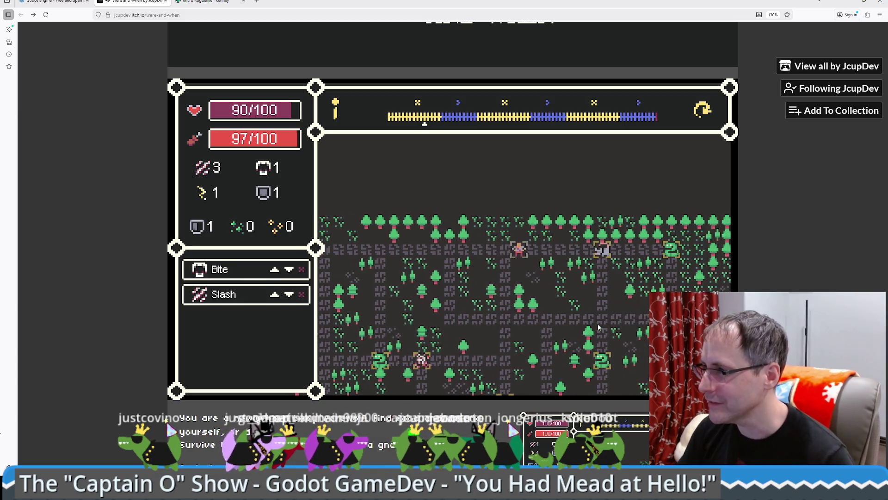
{"action": "key", "text": "Right"}
{"action": "key", "text": "Right"}
{"action": "key", "text": "Right"}
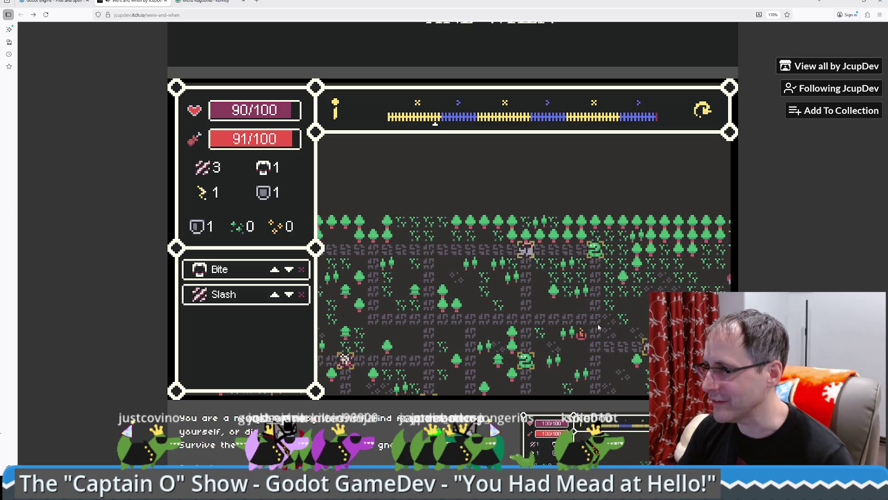
{"action": "key", "text": "Right"}
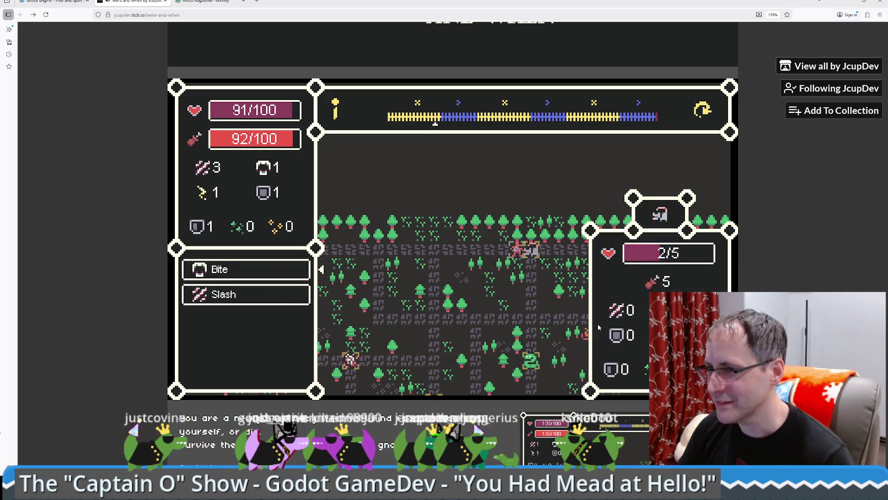
{"action": "key", "text": "Right"}
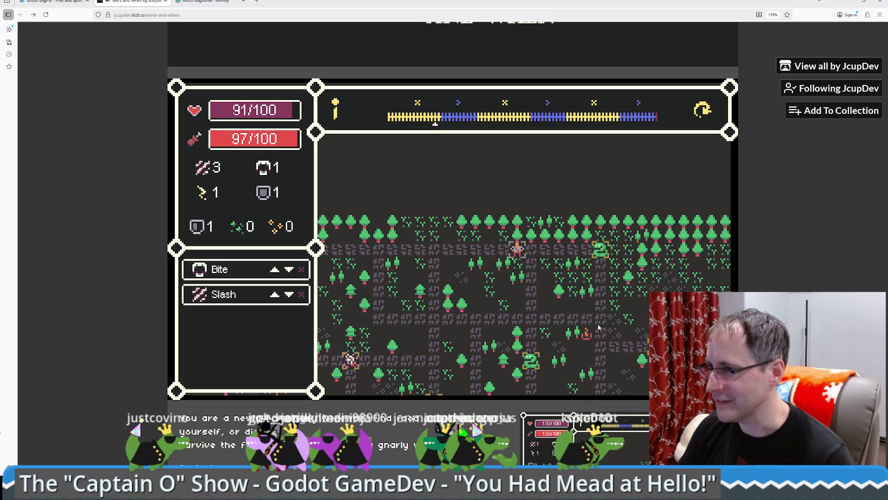
{"action": "key", "text": "Right"}
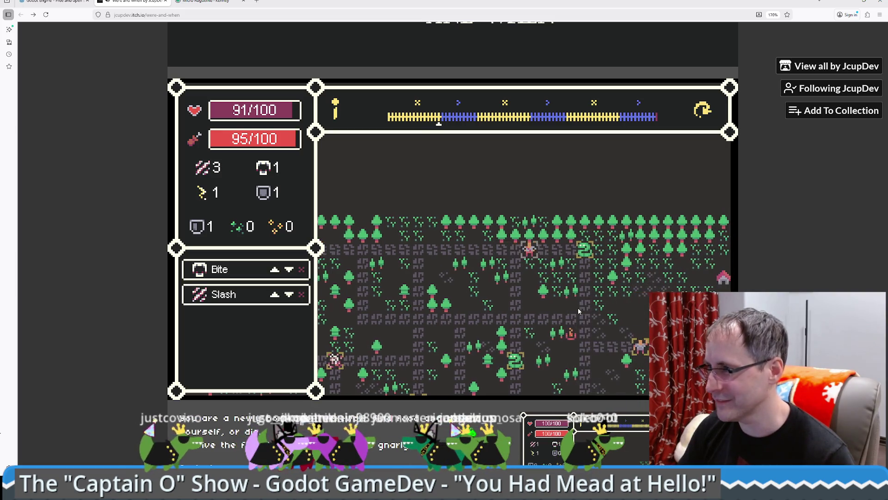
{"action": "key", "text": "Right"}
{"action": "key", "text": "Right"}
{"action": "key", "text": "Right"}
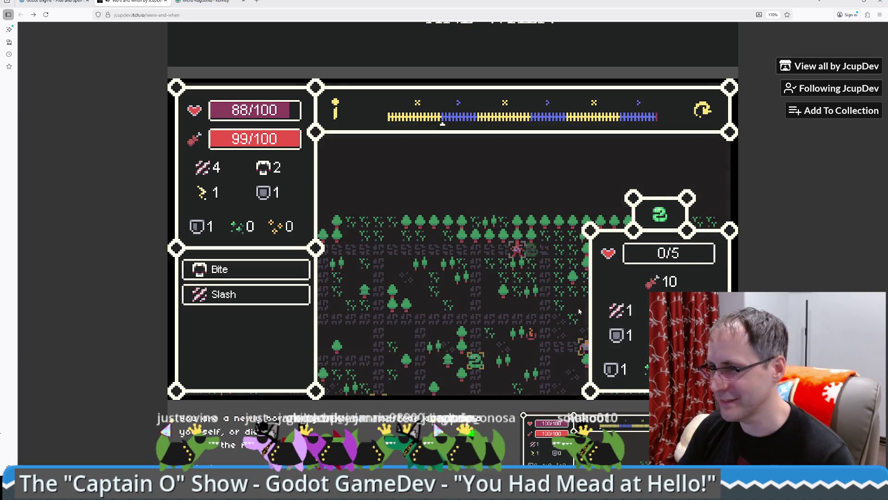
Move up beside the guard and wear it down with repeated attacks
{"action": "key", "text": "Left"}
{"action": "key", "text": "Left"}
{"action": "key", "text": "Left"}
{"action": "key", "text": "Up"}
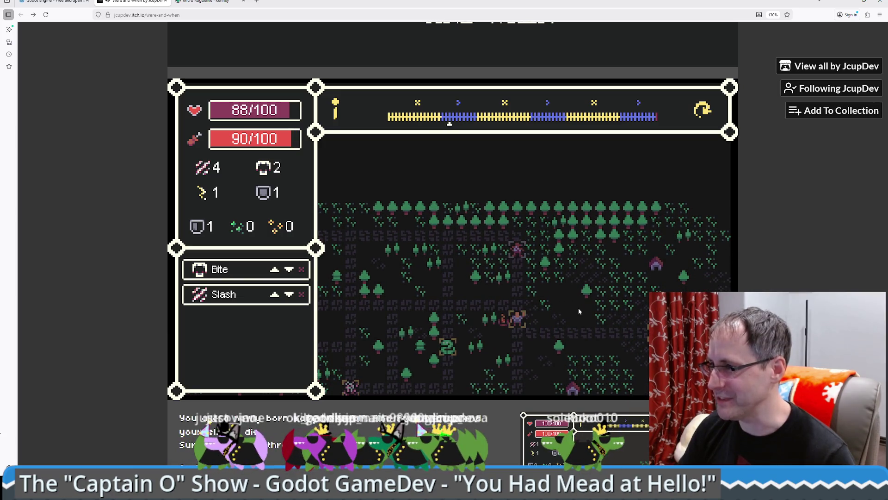
{"action": "key", "text": "Up"}
{"action": "key", "text": "Up"}
{"action": "key", "text": "Up"}
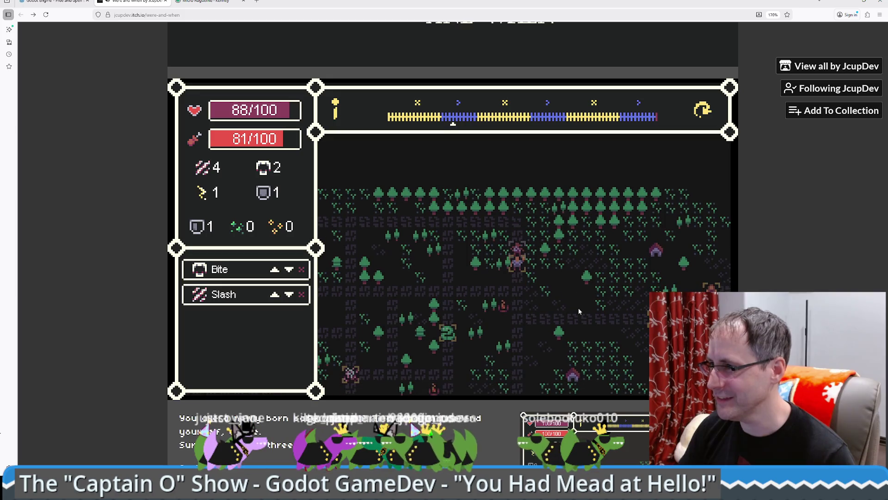
{"action": "key", "text": "Return"}
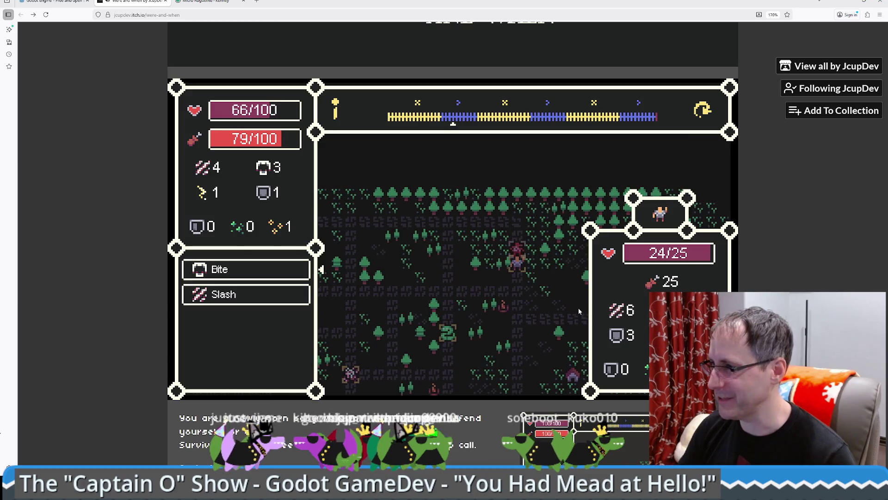
{"action": "key", "text": "Return"}
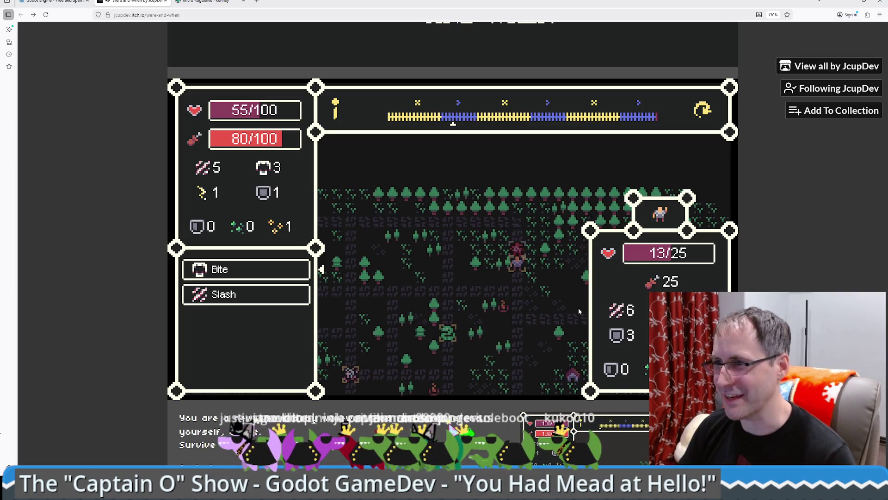
{"action": "key", "text": "Down"}
{"action": "key", "text": "Return"}
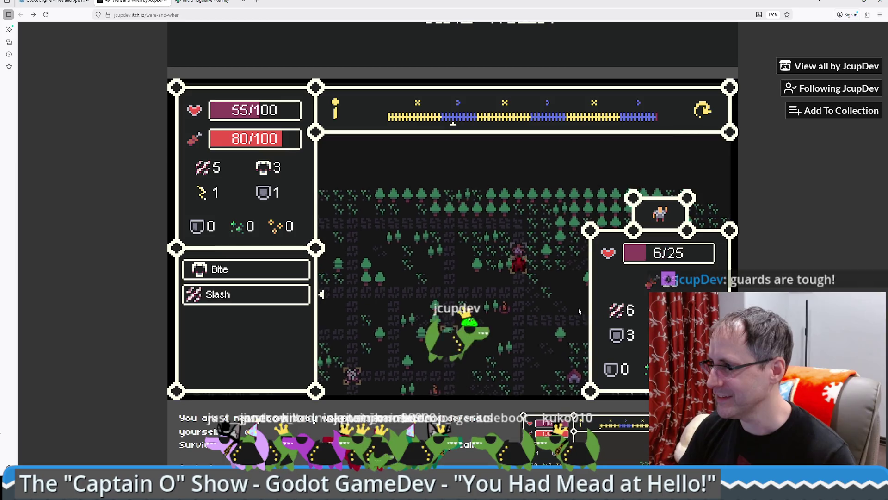
{"action": "key", "text": "Return"}
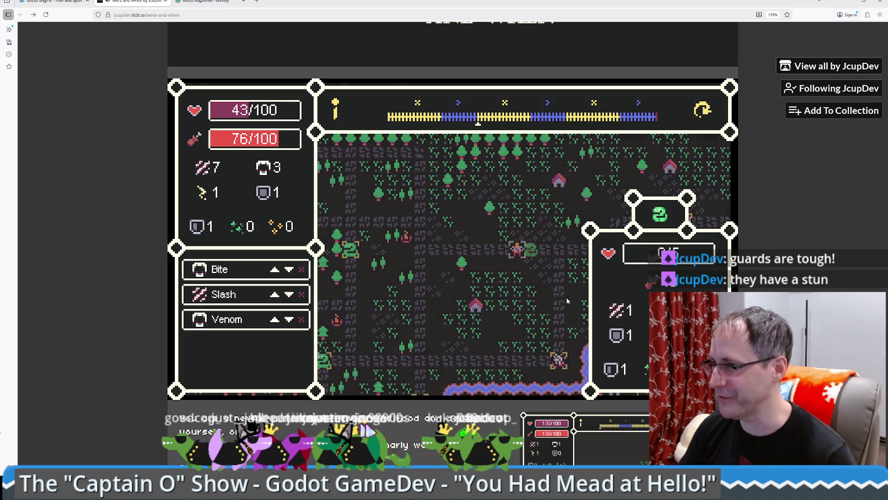
Raise Venom in the skill order and keep walking the player across the map
{"action": "left_click", "coordinate": [275, 320]}
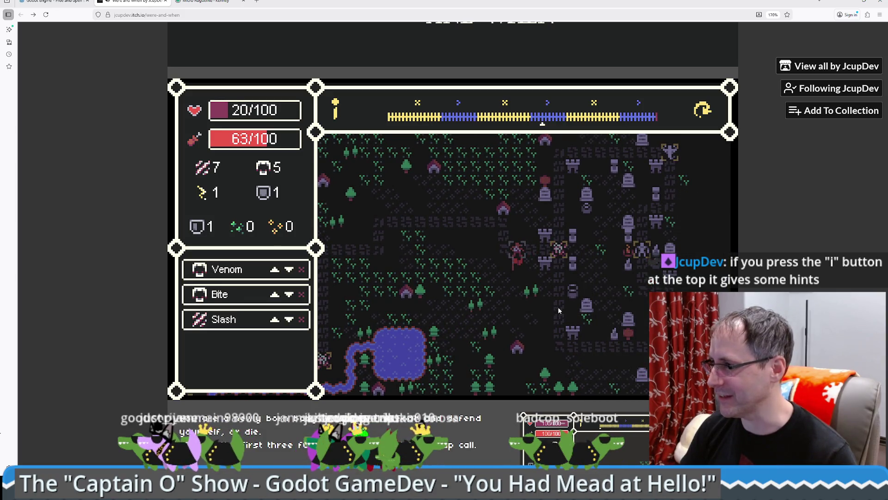
{"action": "key", "text": "Right"}
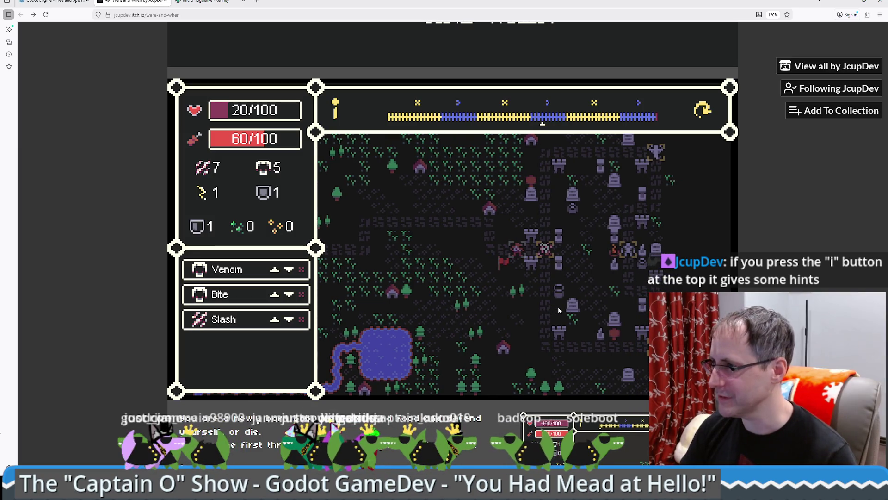
{"action": "key", "text": "Left"}
{"action": "key", "text": "Right"}
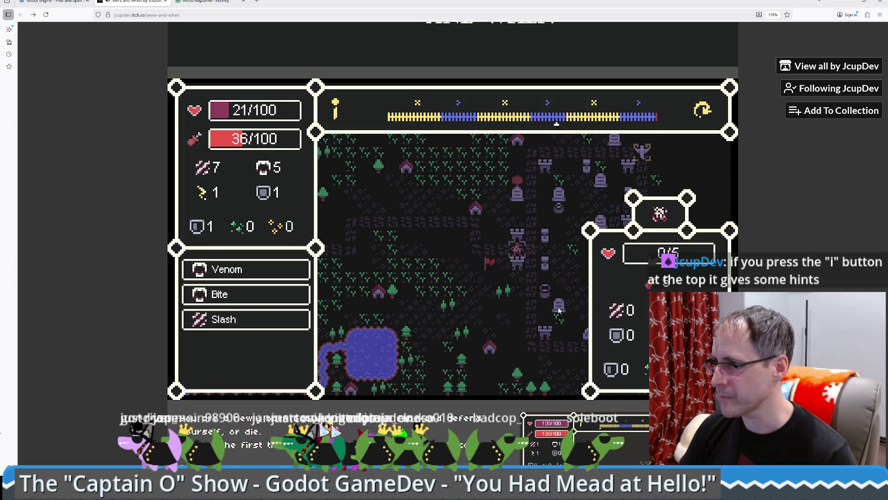
Move past the enemy until the run ends, then reload the game and run it again
{"action": "key", "text": "Up"}
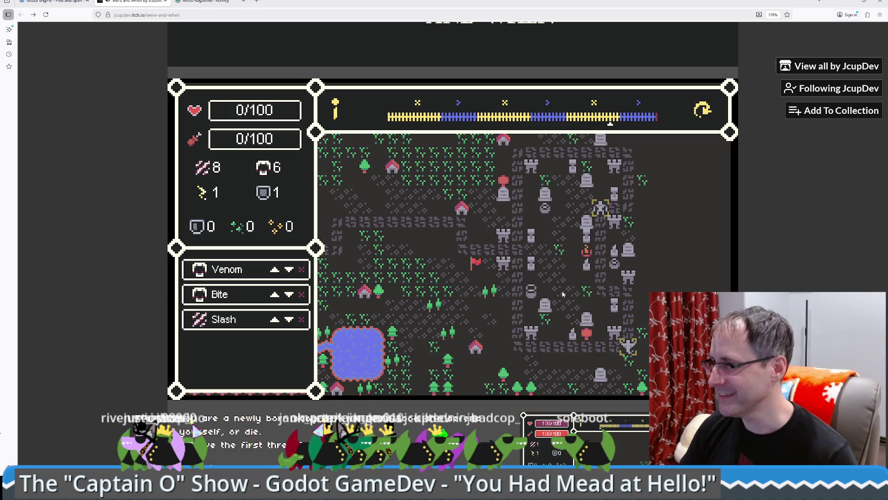
{"action": "key", "text": "F5"}
{"action": "left_click", "coordinate": [452, 238]}
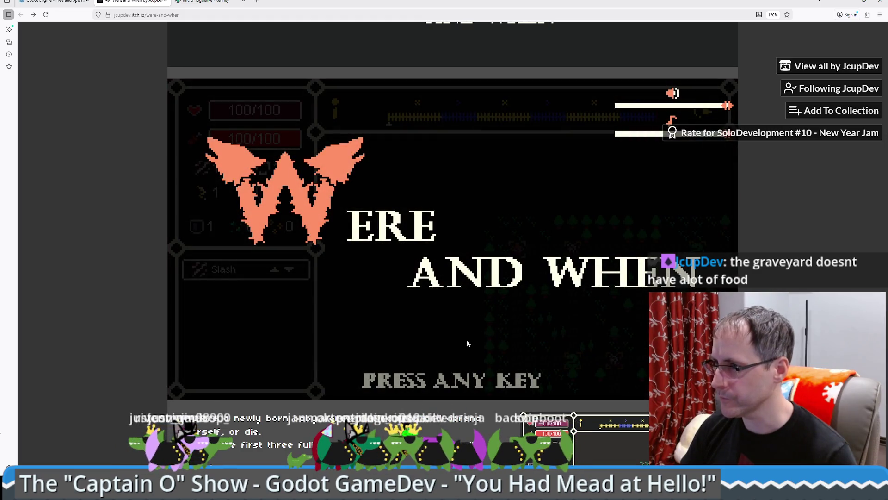
Start a fresh run and move the werewolf down and right to kill and feed on an enemy
{"action": "left_click", "coordinate": [468, 339]}
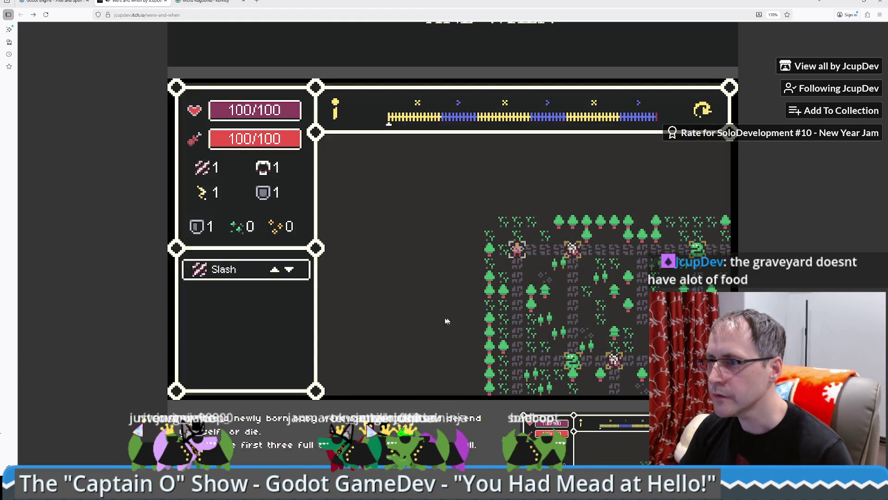
{"action": "key", "text": "Down"}
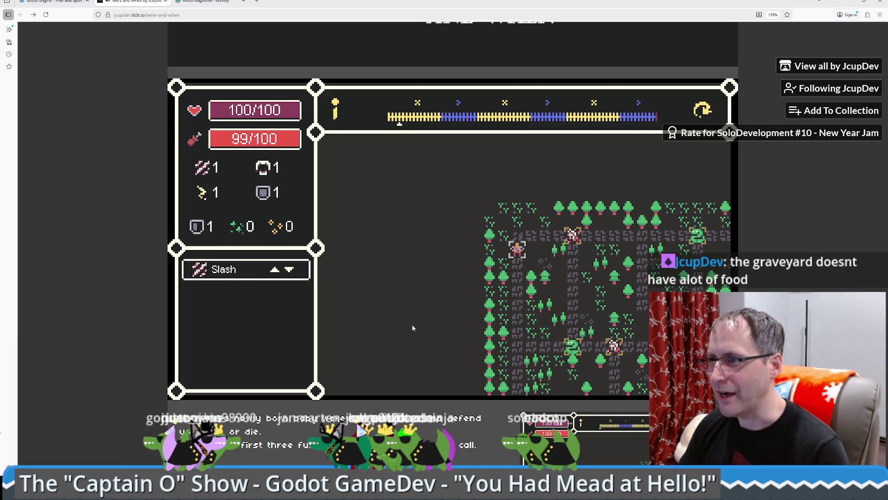
{"action": "mouse_move", "coordinate": [335, 116]}
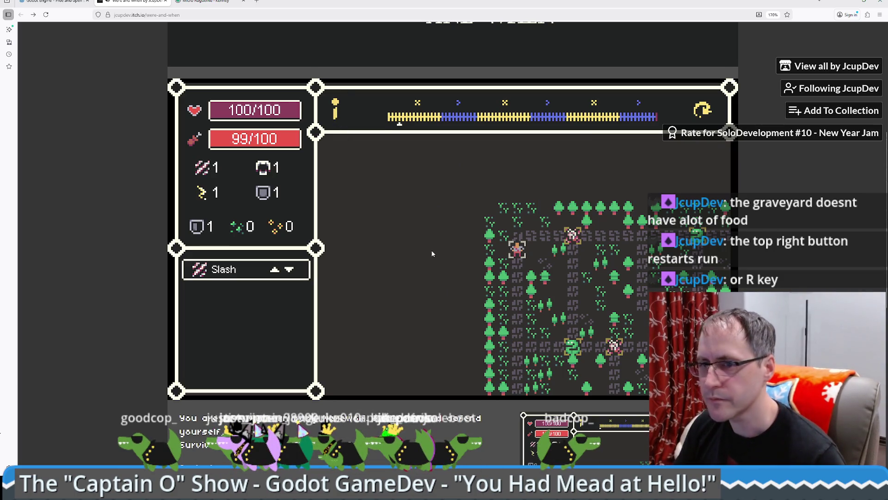
{"action": "key", "text": "Down"}
{"action": "key", "text": "Down"}
{"action": "key", "text": "Down"}
{"action": "key", "text": "Right"}
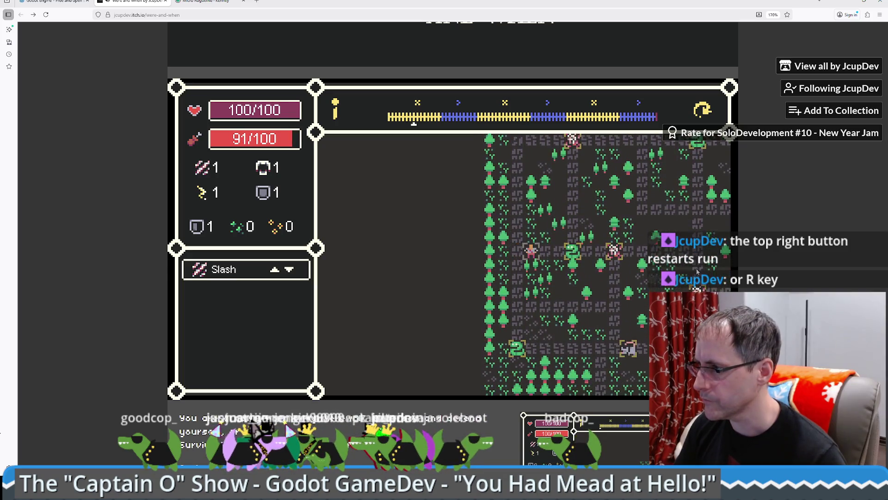
{"action": "key", "text": "Right"}
{"action": "key", "text": "Right"}
{"action": "key", "text": "Right"}
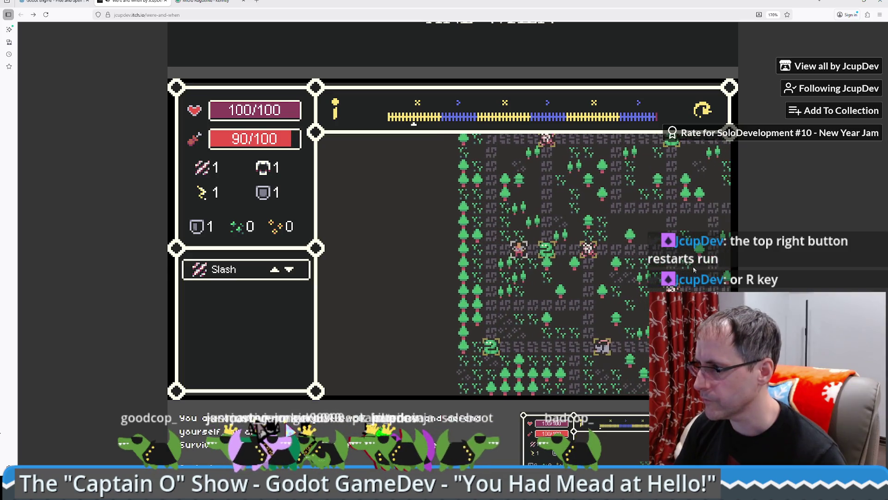
{"action": "key", "text": "Right"}
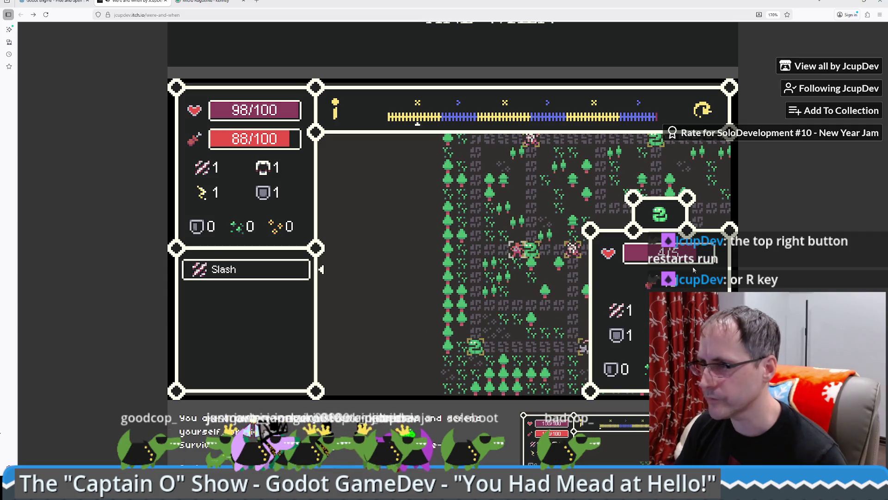
{"action": "key", "text": "Right"}
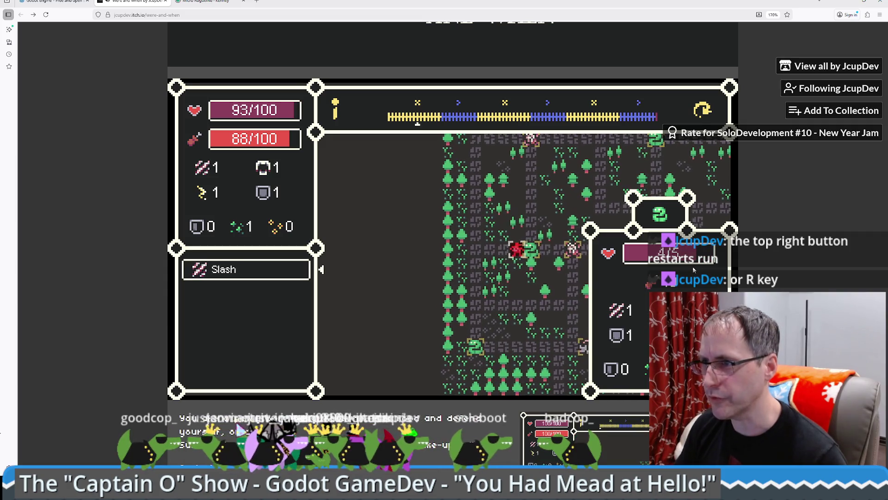
{"action": "key", "text": "Right"}
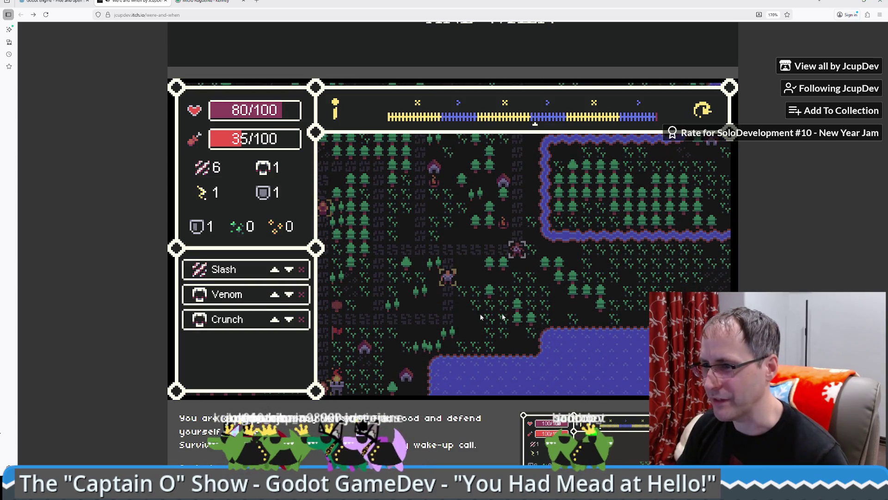
Raise Crunch and then Venom above Slash in the skill priority list
{"action": "left_click", "coordinate": [275, 295]}
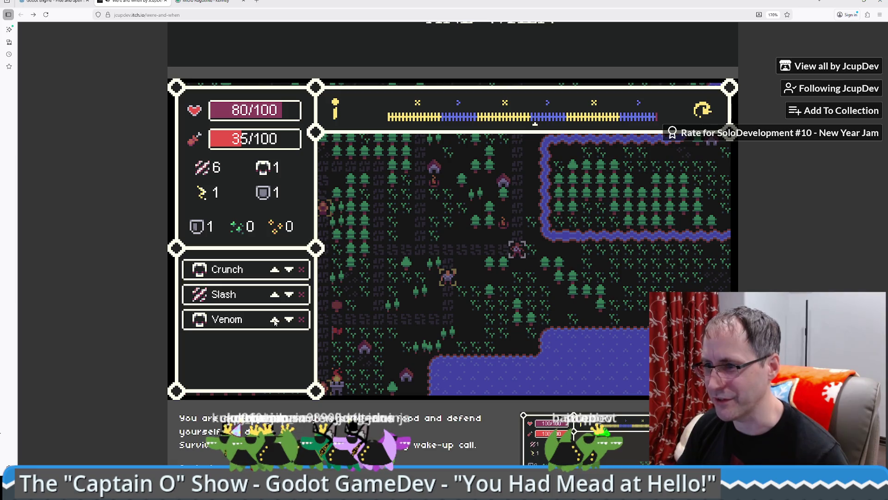
{"action": "left_click", "coordinate": [275, 319]}
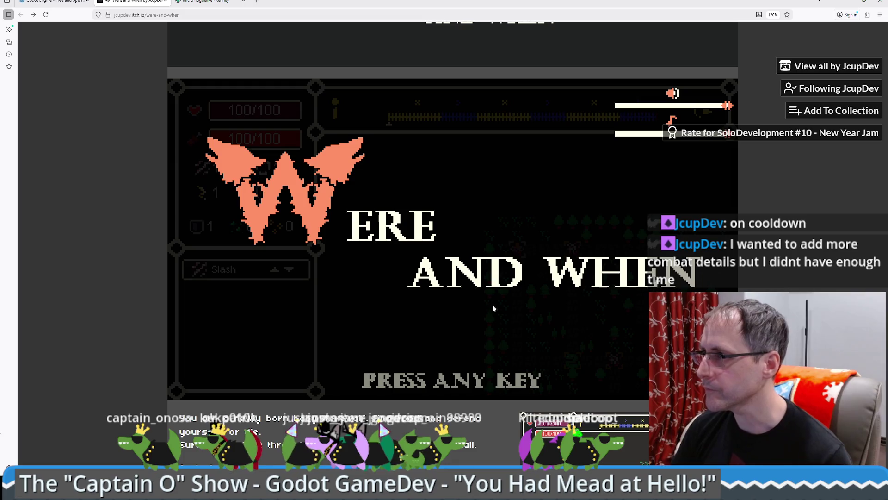
Start a new run from the PRESS ANY KEY title screen with the space bar
{"action": "key", "text": "space"}
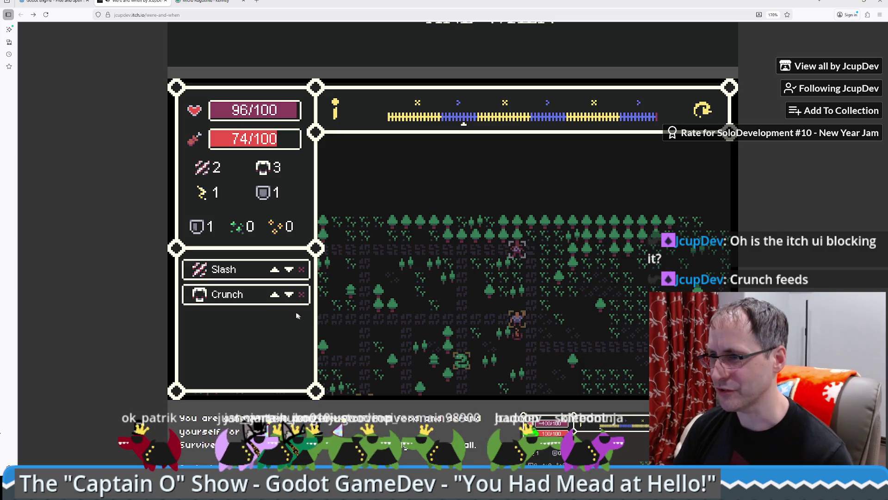
Rank Crunch above Slash, then later move Bandage up one place in the skill order
{"action": "left_click", "coordinate": [275, 295]}
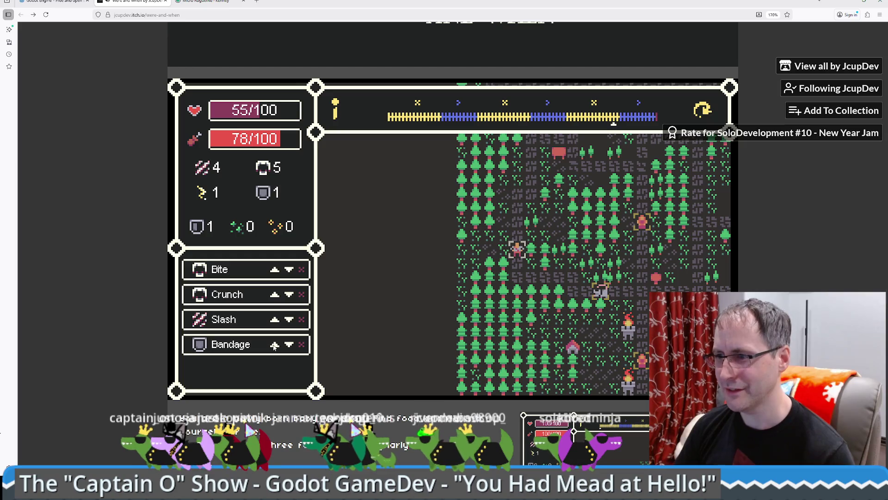
{"action": "left_click", "coordinate": [275, 347]}
Raise Bandage to second priority, then reset the page zoom once the run ends
{"action": "left_click", "coordinate": [276, 321]}
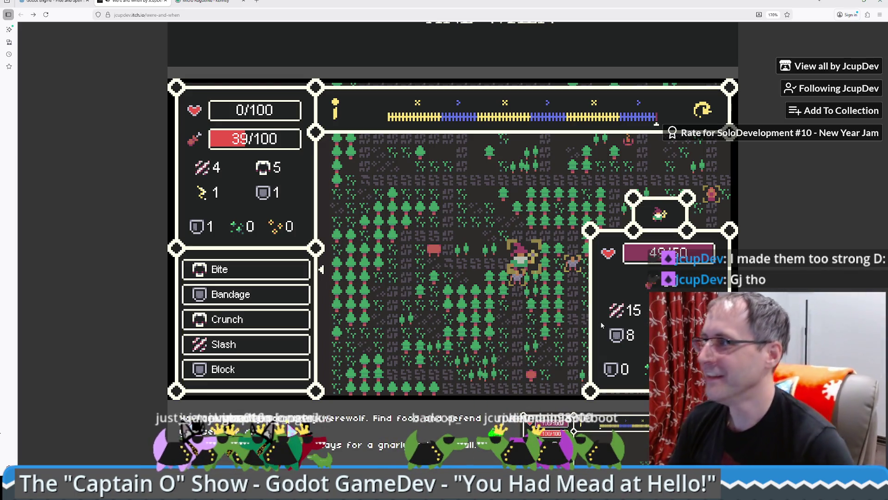
{"action": "key", "text": "ctrl+0"}
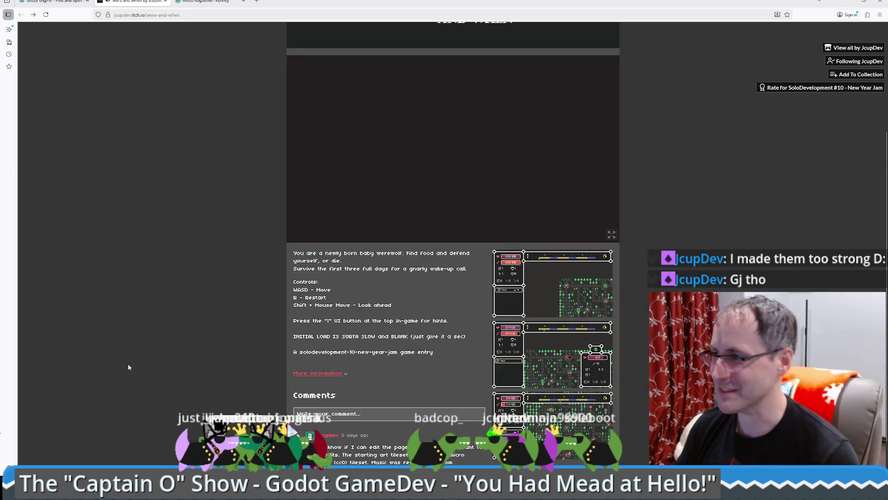
Return from the jam rating page and draft a comment: 'Phenomenal adventure gamely, so dubl work put into thisit's'
{"action": "left_click", "coordinate": [800, 89]}
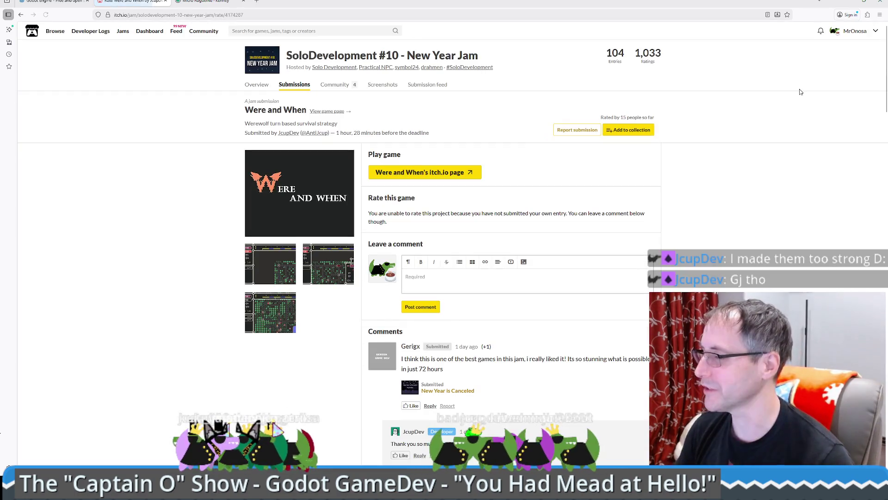
{"action": "key", "text": "alt+Left"}
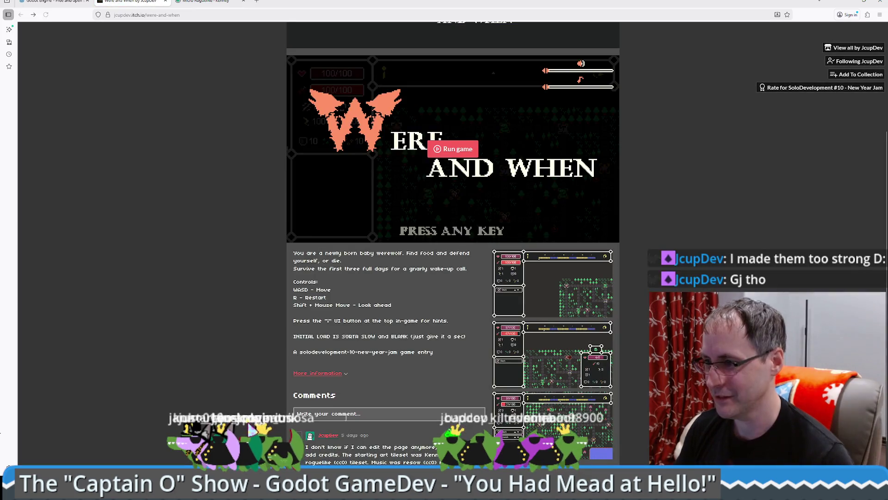
{"action": "left_click", "coordinate": [346, 418]}
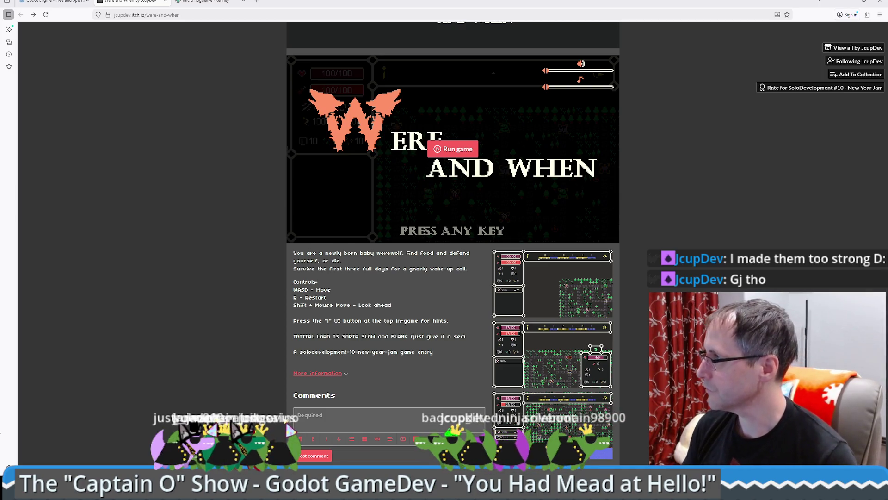
{"action": "type", "text": "Phenomenal"}
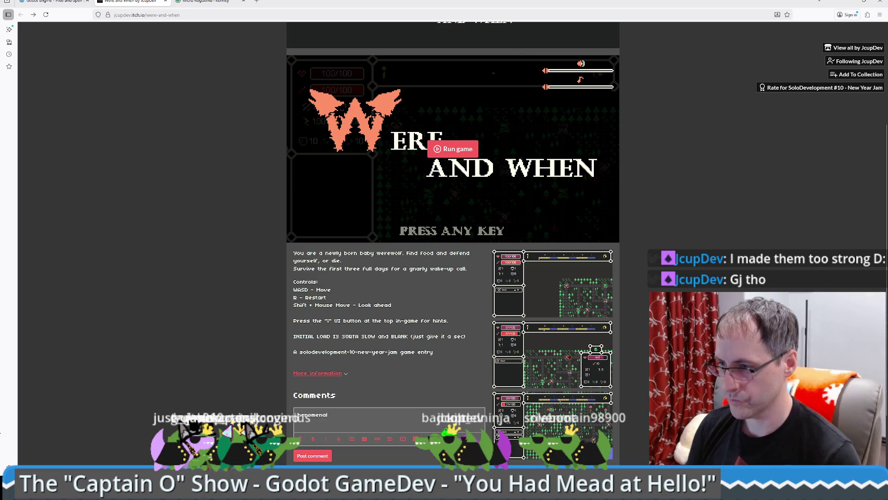
{"action": "type", "text": " ad"}
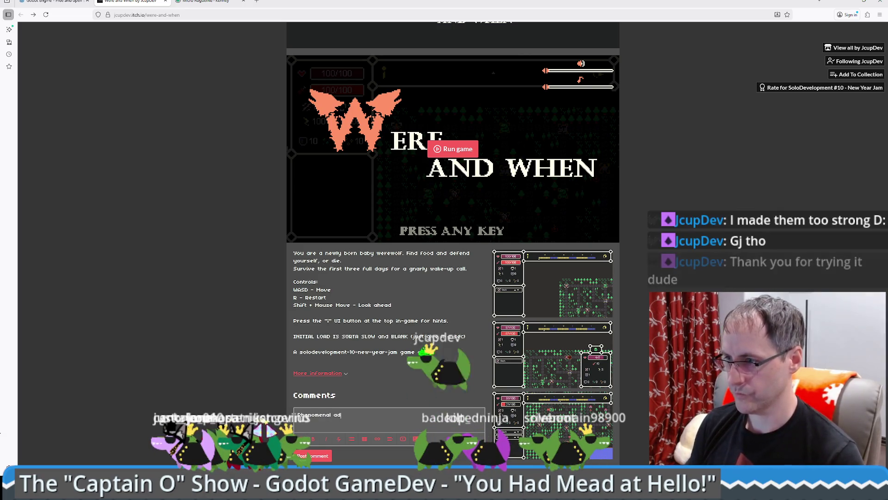
{"action": "type", "text": "venture game! Woo"}
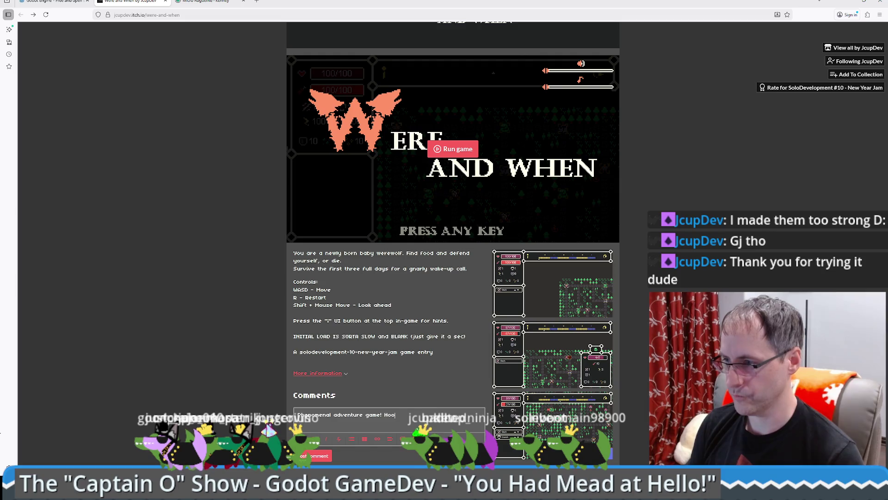
{"action": "type", "text": "ly"}
{"action": "type", "text": " cow, s"}
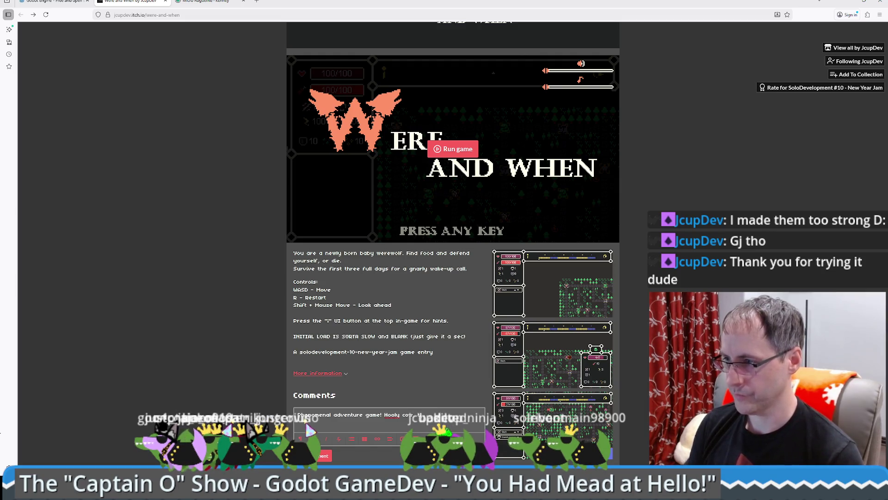
{"action": "type", "text": "o dubl work put into this"}
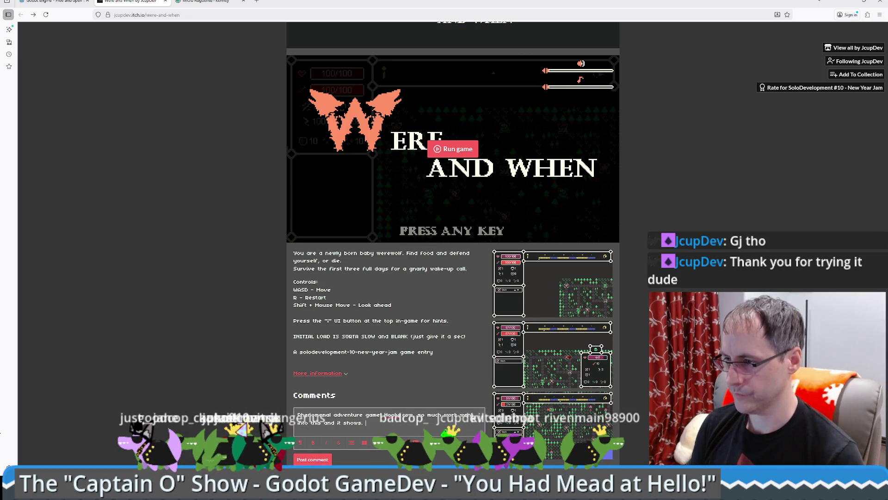
{"action": "type", "text": "it's do"}
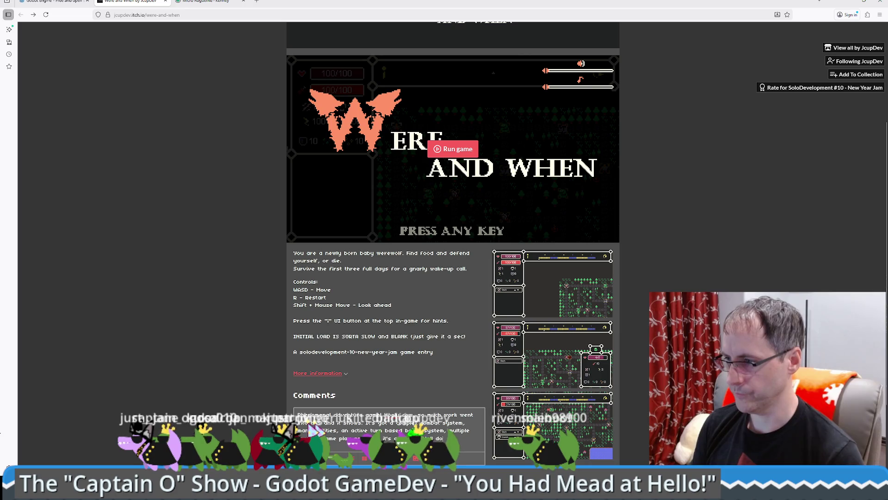
Scroll down past the drafted Were and When comment
{"action": "scroll", "coordinate": [180, 428], "scroll_direction": "down", "scroll_amount": 1}
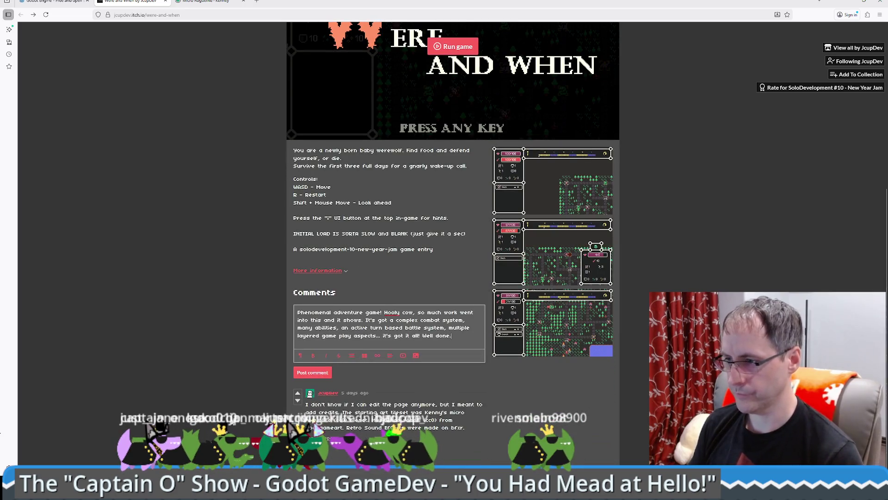
Post the review on the Were and When page and scroll to confirm it appears
{"action": "left_click", "coordinate": [319, 368]}
{"action": "scroll", "coordinate": [237, 384], "scroll_direction": "up", "scroll_amount": 3}
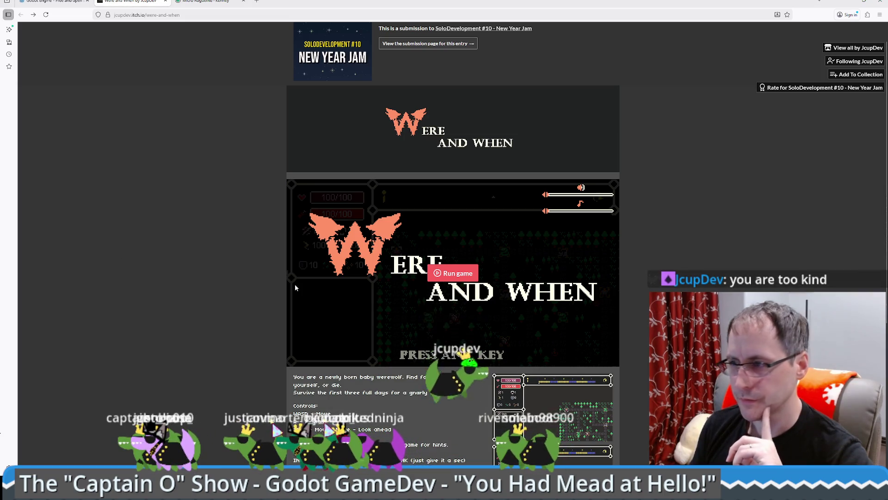
{"action": "scroll", "coordinate": [242, 280], "scroll_direction": "down", "scroll_amount": 3}
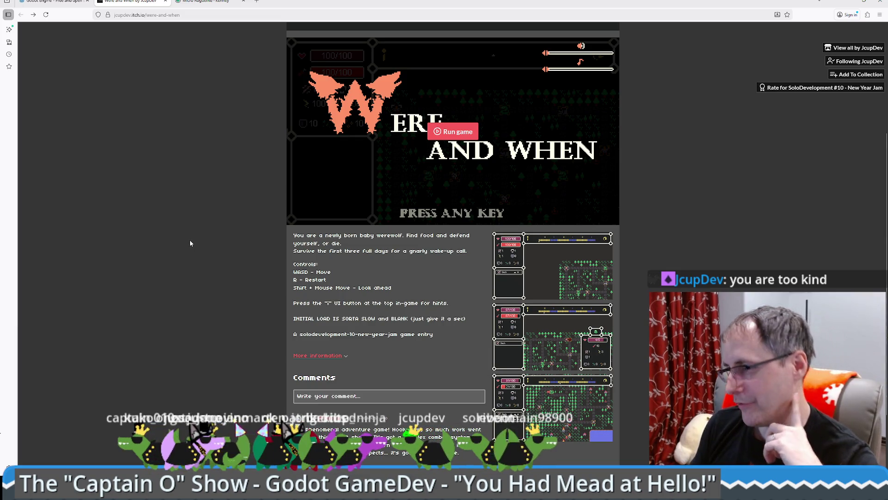
{"action": "scroll", "coordinate": [229, 282], "scroll_direction": "up", "scroll_amount": 3}
{"action": "scroll", "coordinate": [229, 281], "scroll_direction": "up", "scroll_amount": 2}
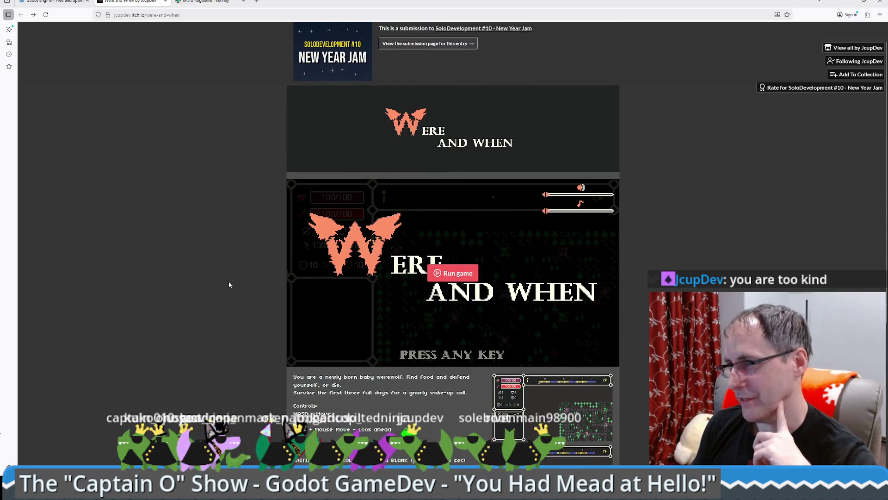
{"action": "scroll", "coordinate": [229, 285], "scroll_direction": "down", "scroll_amount": 3}
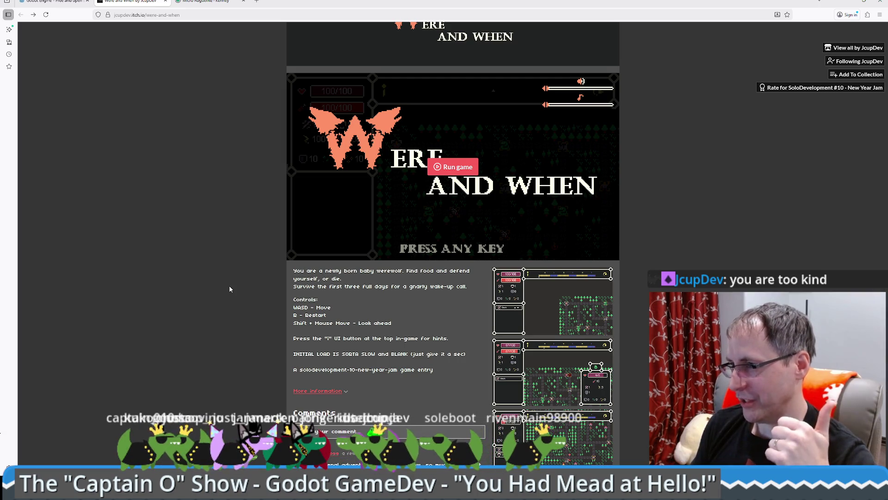
{"action": "left_click", "coordinate": [458, 165]}
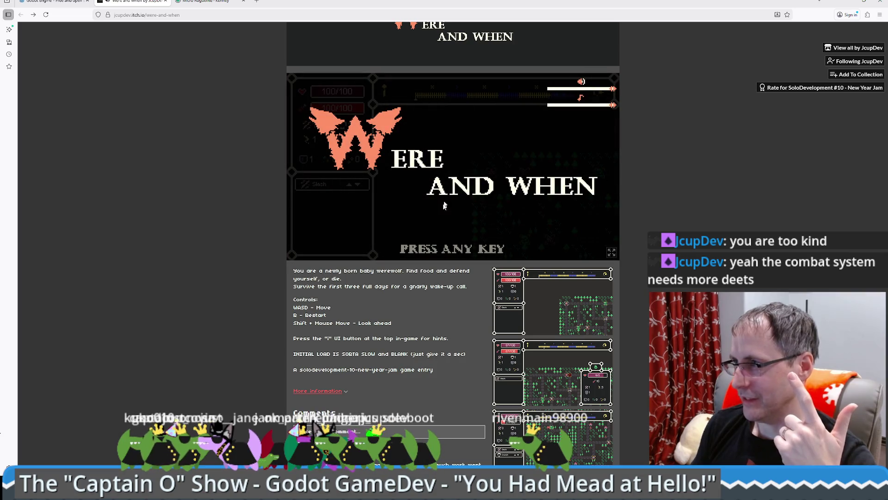
{"action": "left_click", "coordinate": [439, 208]}
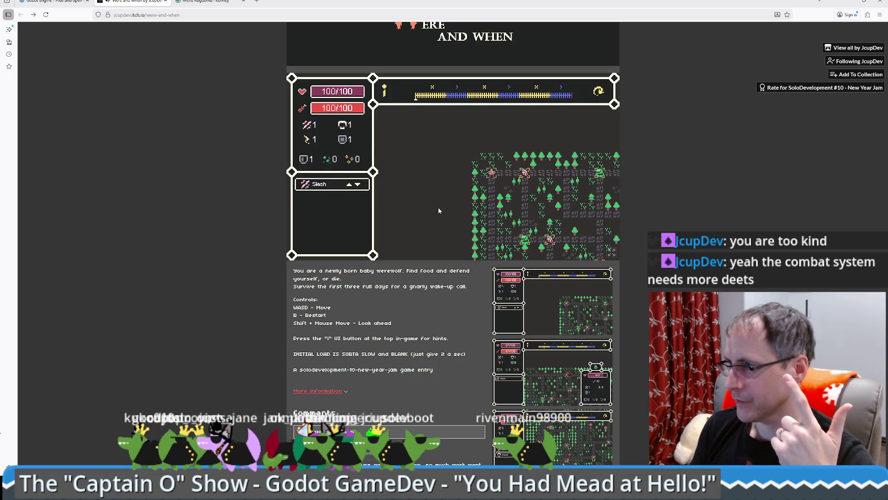
{"action": "left_click", "coordinate": [45, 14]}
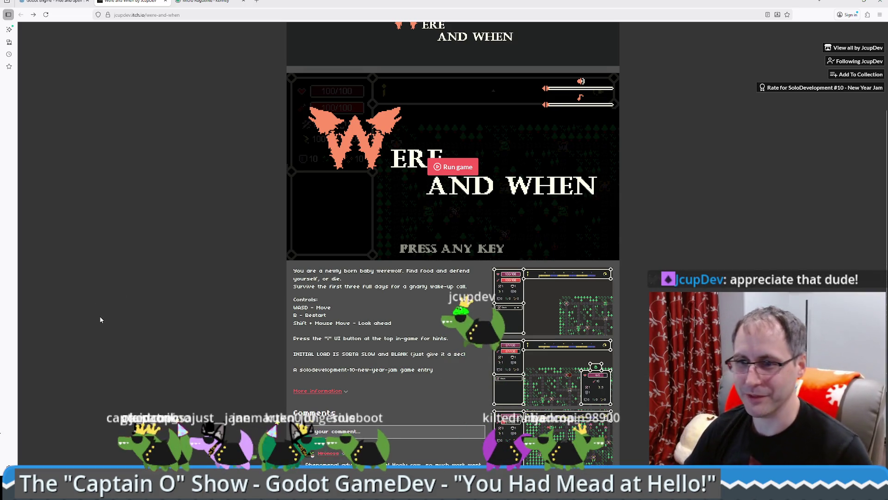
{"action": "left_click", "coordinate": [843, 2]}
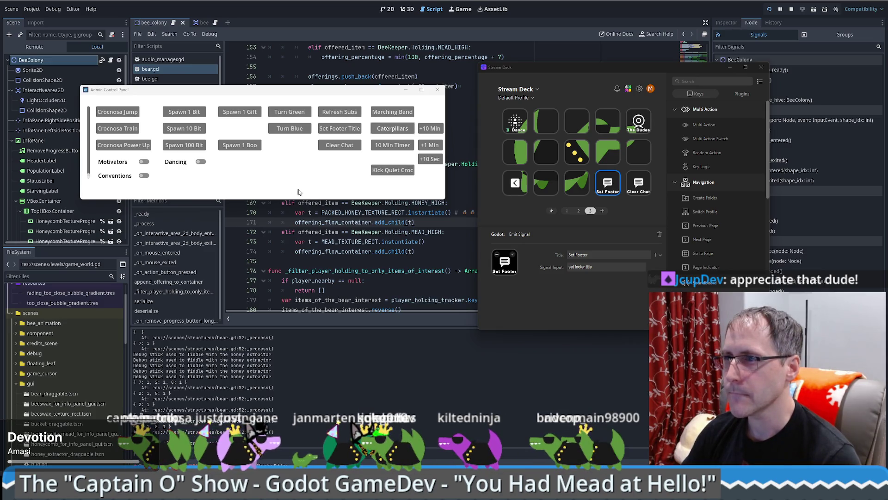
Copy the Clear Chat key into the empty second-row slot
{"action": "left_click", "coordinate": [645, 188]}
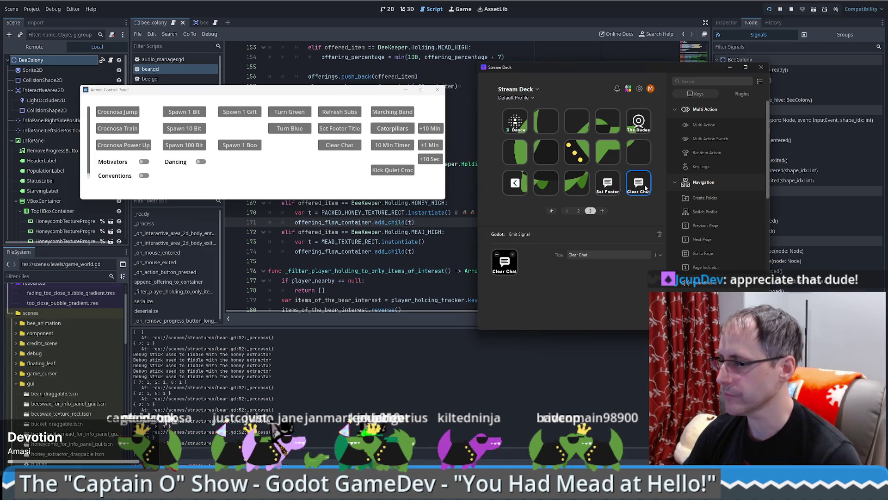
{"action": "right_click", "coordinate": [646, 187]}
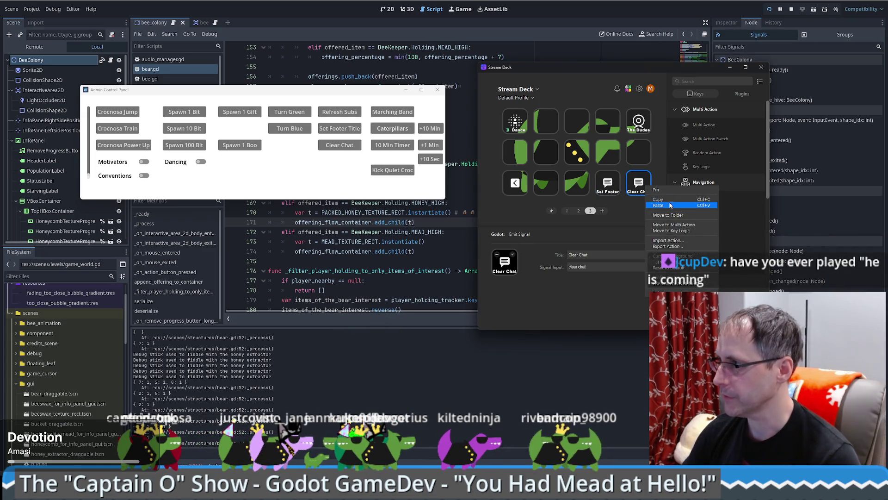
{"action": "left_click", "coordinate": [669, 205]}
{"action": "right_click", "coordinate": [641, 159]}
{"action": "left_click", "coordinate": [662, 177]}
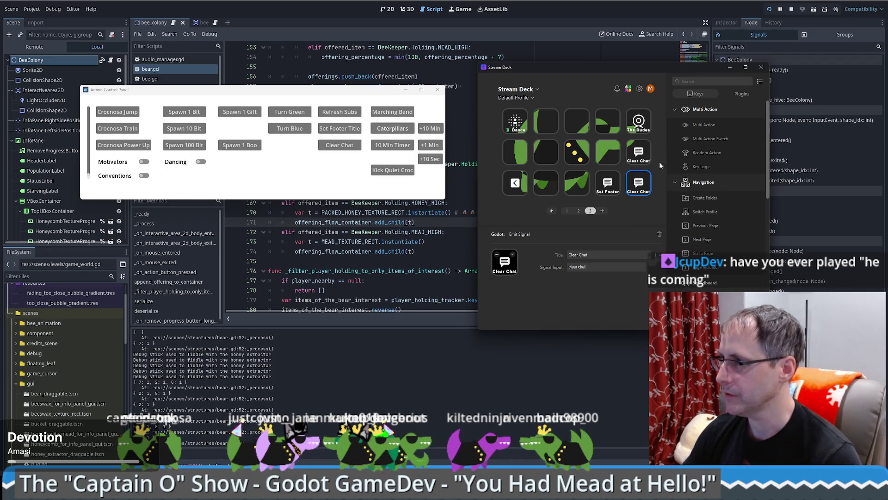
Retitle the pasted key '+ Gift' and set its signal input to 'spawn gift'
{"action": "left_click", "coordinate": [638, 153]}
{"action": "triple_click", "coordinate": [606, 254]}
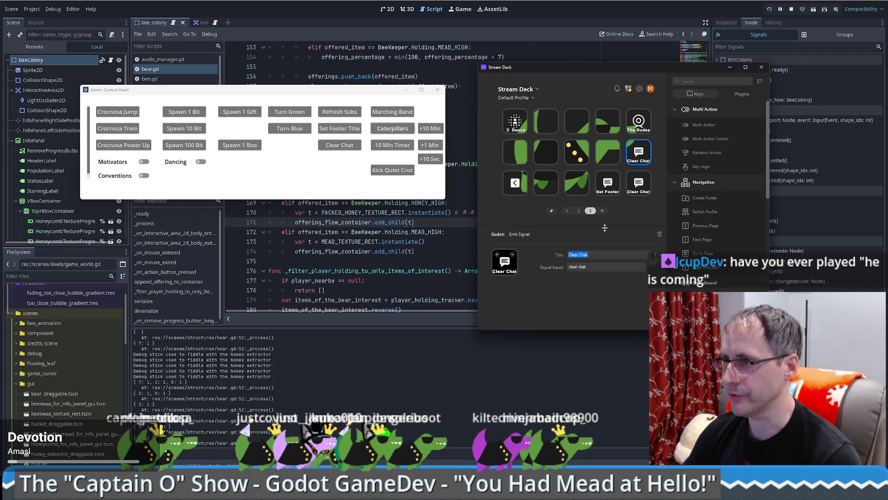
{"action": "key", "text": "BackSpace"}
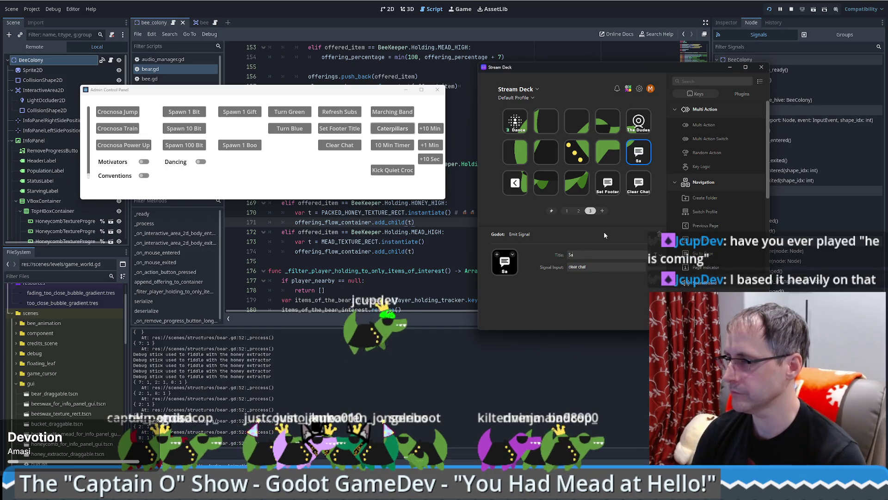
{"action": "type", "text": "+ Gift"}
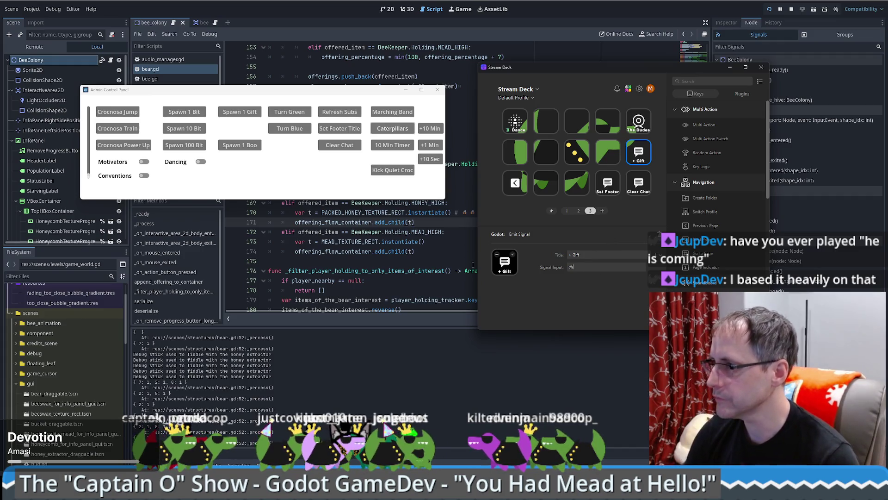
{"action": "key", "text": "BackSpace"}
{"action": "type", "text": "spawn gift"}
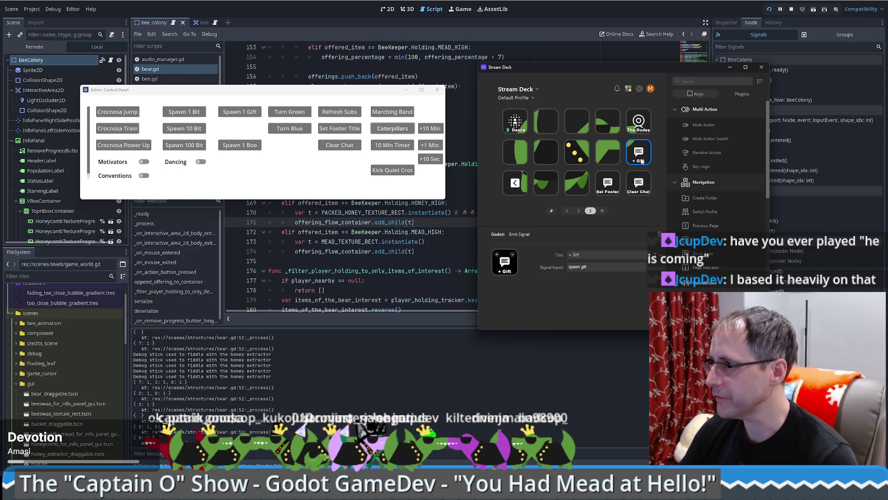
Search the icon library for 'presentpa' and apply the white cube icon to the + Gift key
{"action": "left_click", "coordinate": [498, 255]}
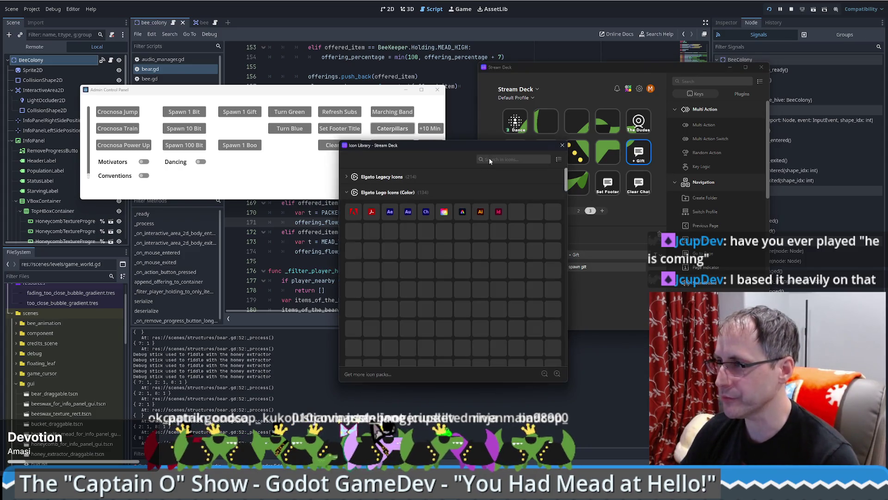
{"action": "type", "text": "gift"}
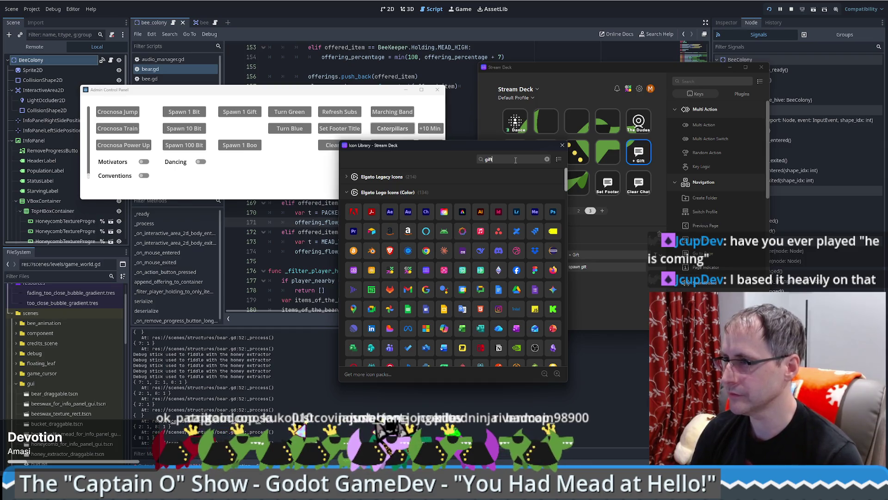
{"action": "key", "text": "BackSpace"}
{"action": "key", "text": "BackSpace"}
{"action": "type", "text": "prese"}
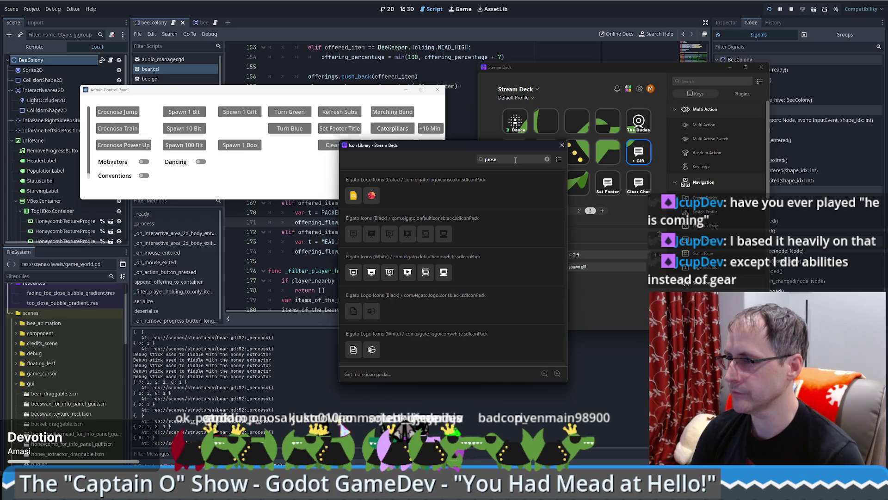
{"action": "type", "text": "ntpack"}
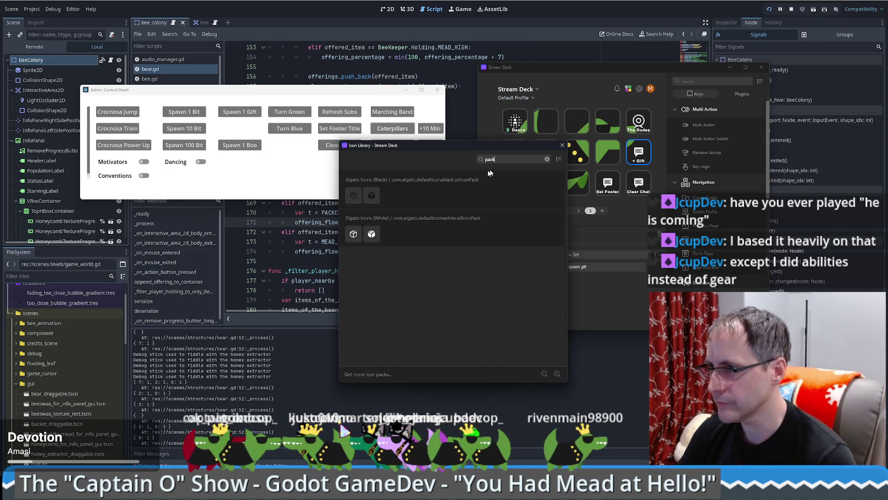
{"action": "left_click", "coordinate": [353, 234]}
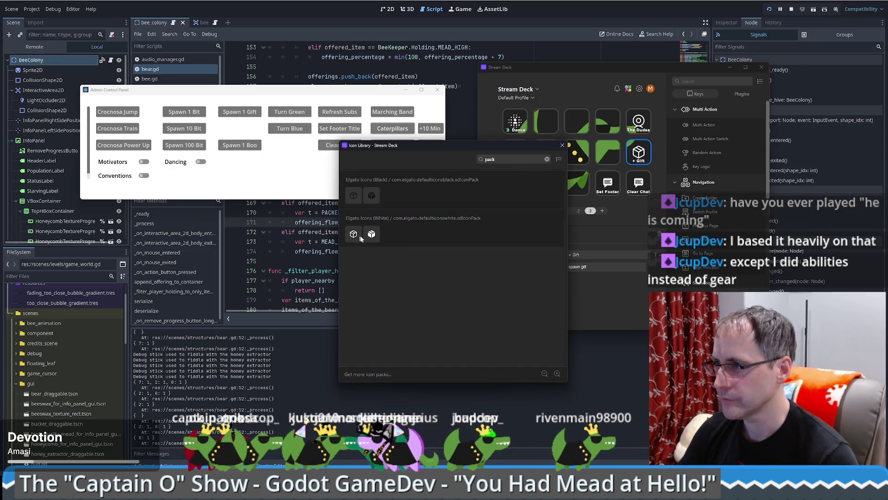
{"action": "left_click", "coordinate": [654, 152]}
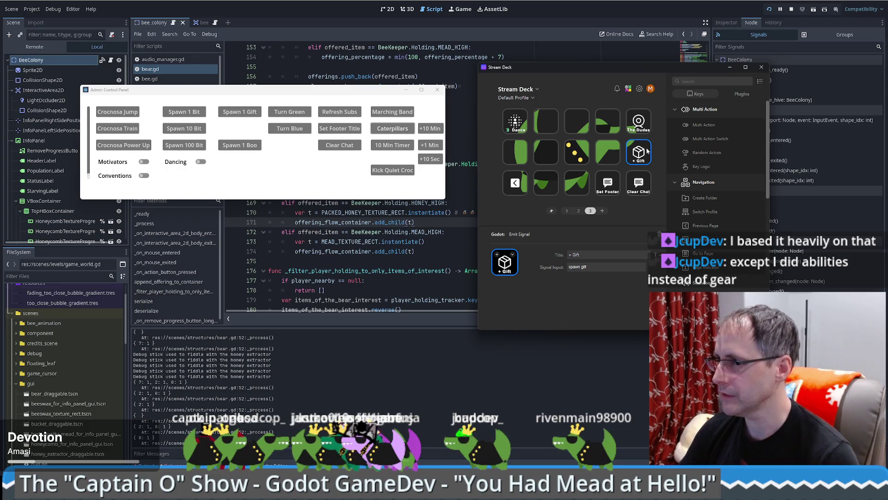
Copy the + Gift key onto another key, retitled '+ 1 Bit' with signal 'spawn 1'
{"action": "right_click", "coordinate": [647, 148]}
{"action": "left_click", "coordinate": [608, 154]}
{"action": "right_click", "coordinate": [607, 159]}
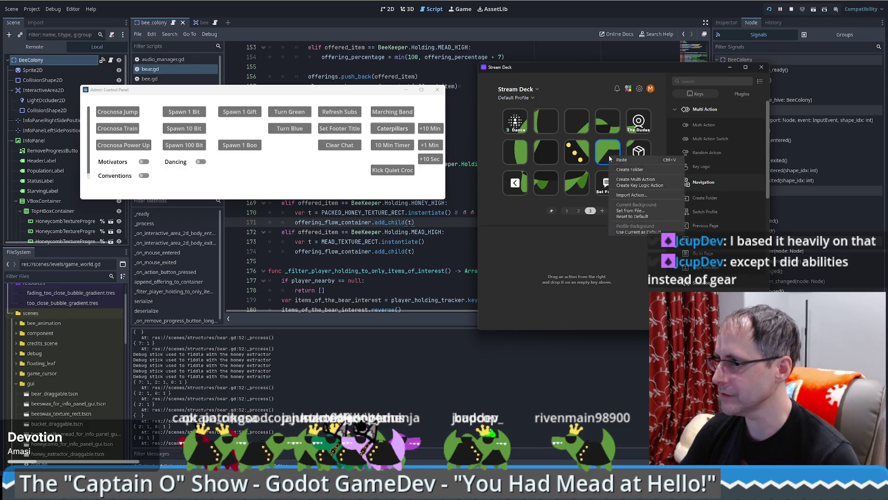
{"action": "left_click", "coordinate": [622, 161]}
{"action": "double_click", "coordinate": [576, 254]}
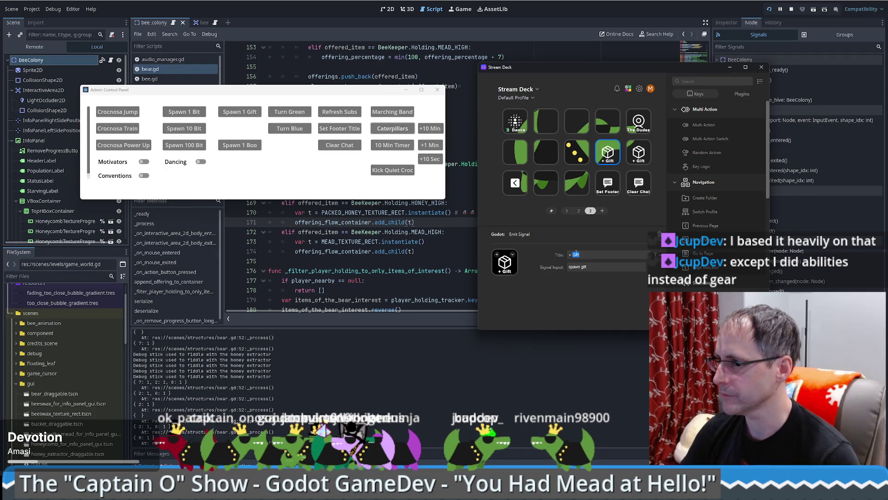
{"action": "type", "text": "1 Bit"}
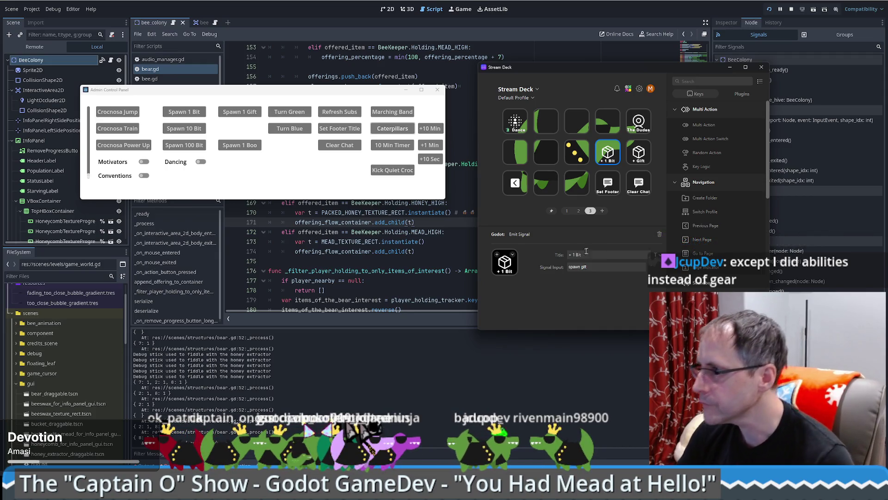
{"action": "triple_click", "coordinate": [607, 268]}
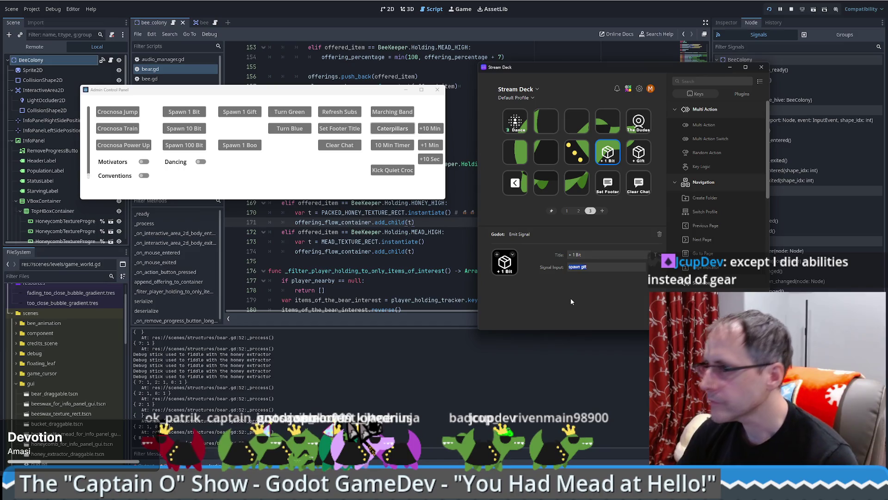
{"action": "type", "text": "spawn 1 b"}
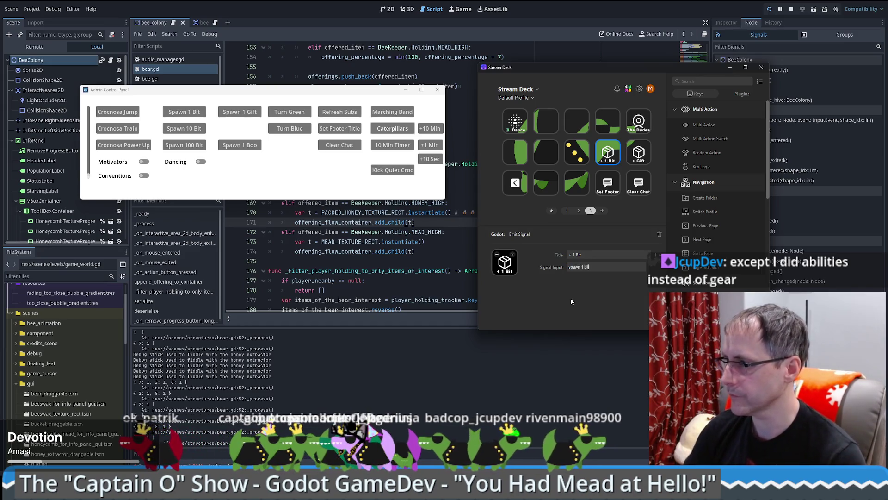
Move the + 1 Bit key to the second slot of row two
{"action": "left_click", "coordinate": [606, 158]}
{"action": "left_click_drag", "start_coordinate": [605, 157], "coordinate": [550, 155]}
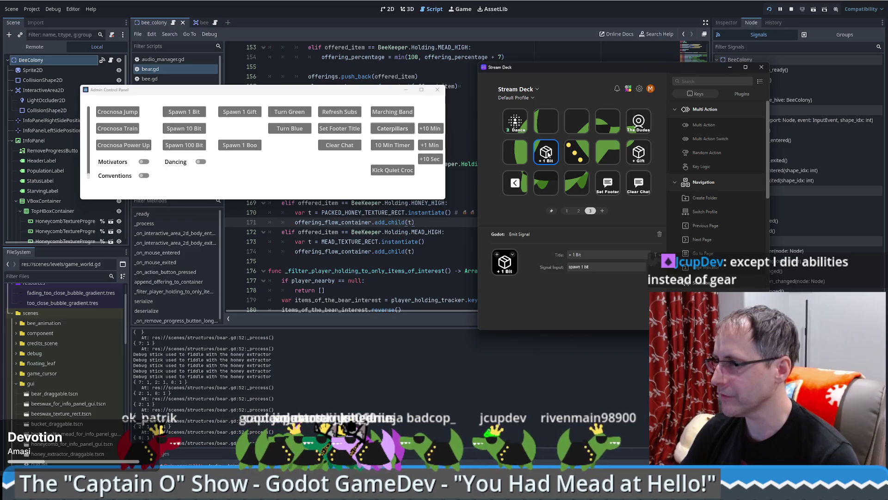
{"action": "right_click", "coordinate": [550, 153]}
{"action": "left_click", "coordinate": [559, 166]}
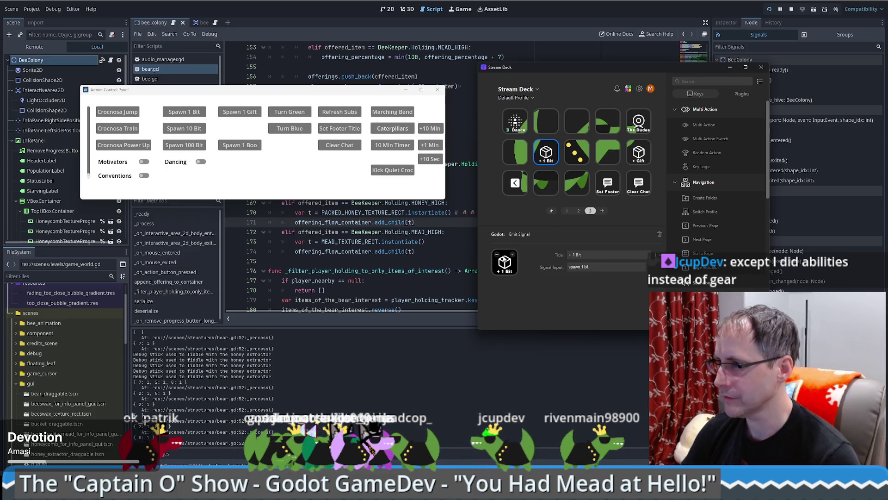
Search the icon library for 'dollar' and give the + 1 Bit key the white dollar icon
{"action": "left_click", "coordinate": [504, 261]}
{"action": "left_click", "coordinate": [501, 159]}
{"action": "type", "text": "c"}
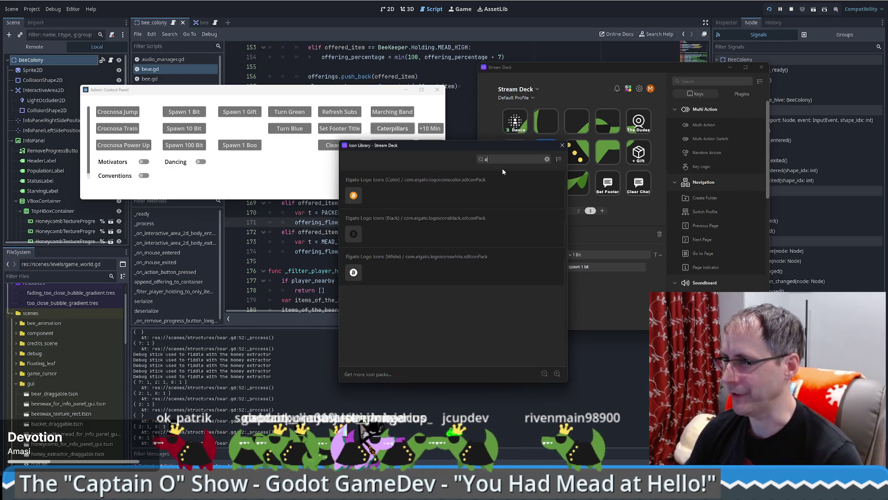
{"action": "key", "text": "BackSpace"}
{"action": "type", "text": "dollar"}
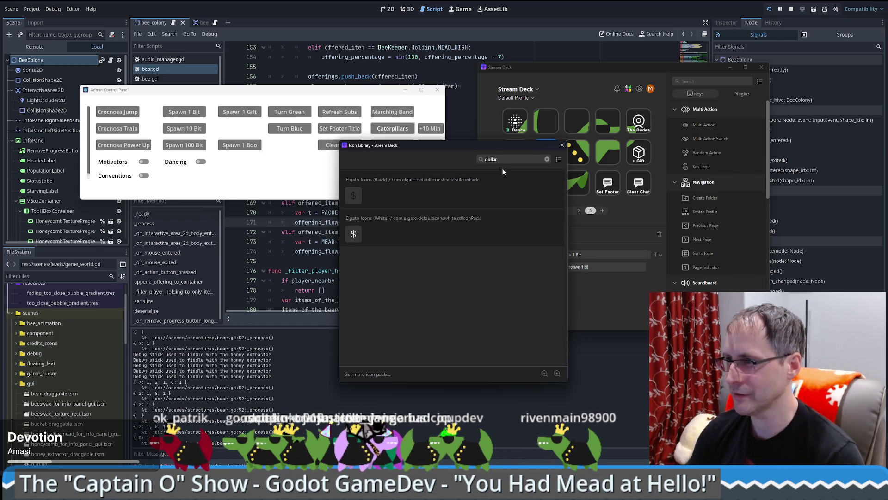
{"action": "left_click", "coordinate": [354, 234]}
{"action": "left_click", "coordinate": [562, 145]}
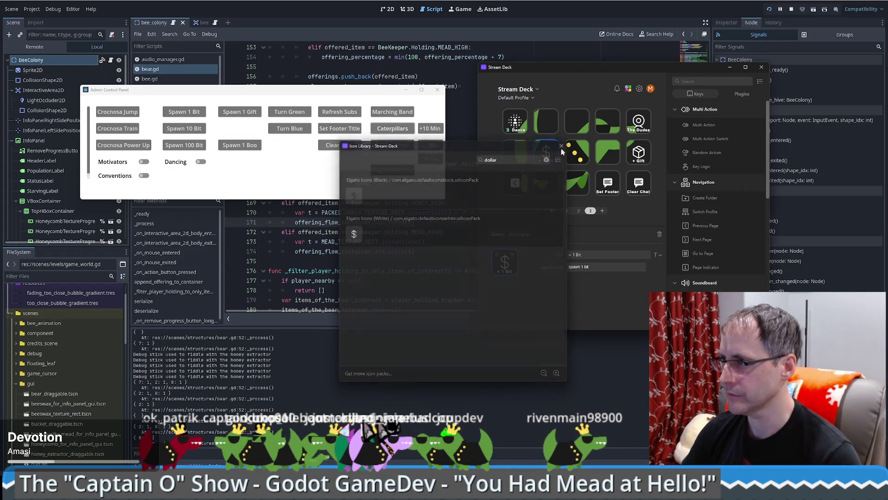
Paste a copy of the + 1 Bit key alongside and retitle it + 10 Bit
{"action": "right_click", "coordinate": [547, 154]}
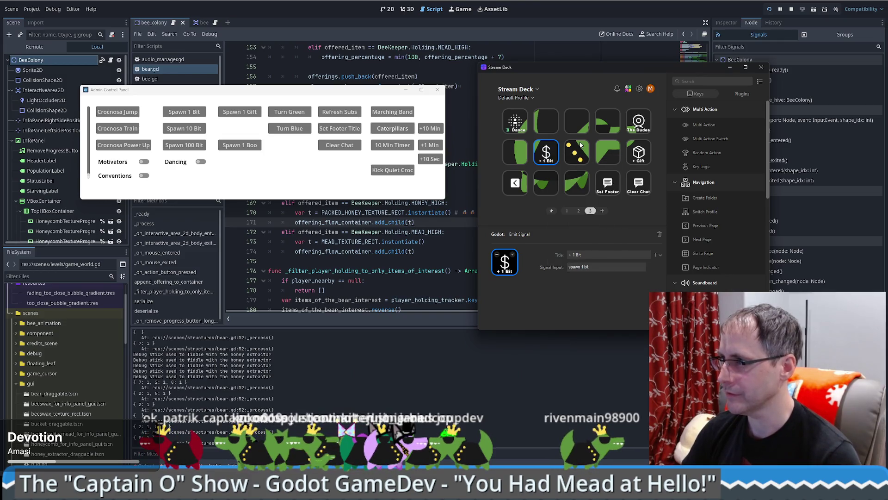
{"action": "right_click", "coordinate": [581, 143]}
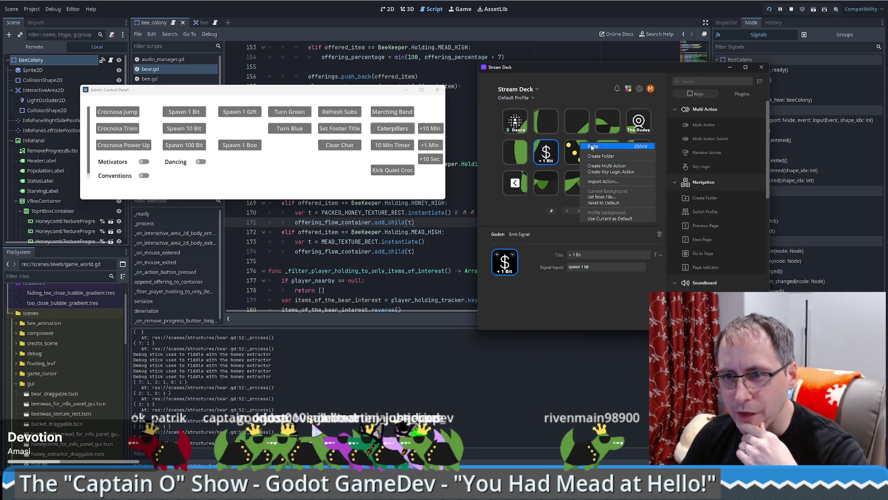
{"action": "left_click", "coordinate": [591, 147]}
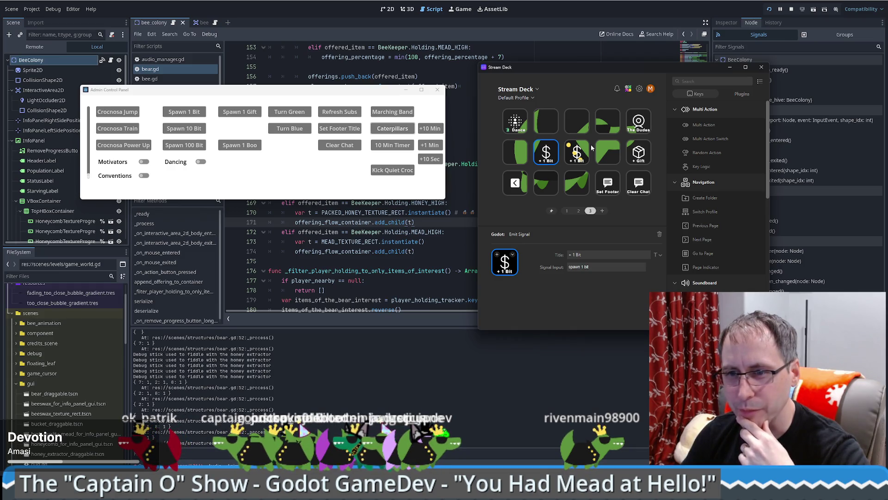
{"action": "left_click", "coordinate": [578, 155]}
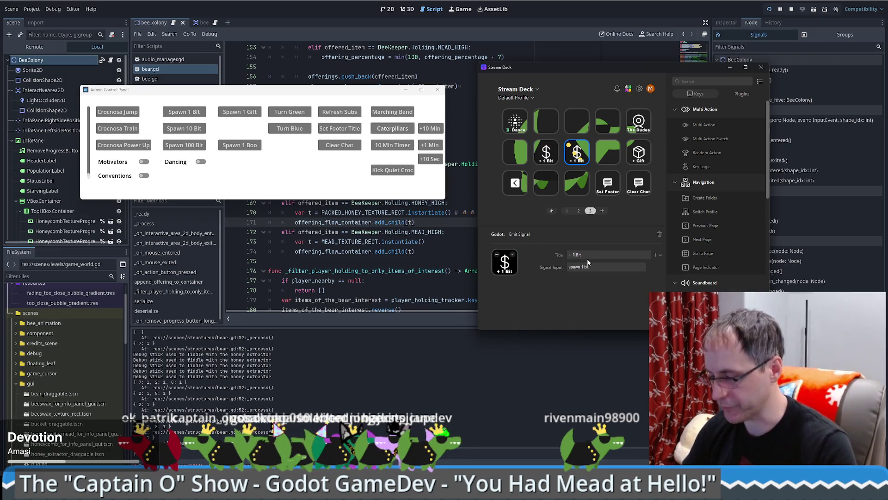
{"action": "type", "text": "0"}
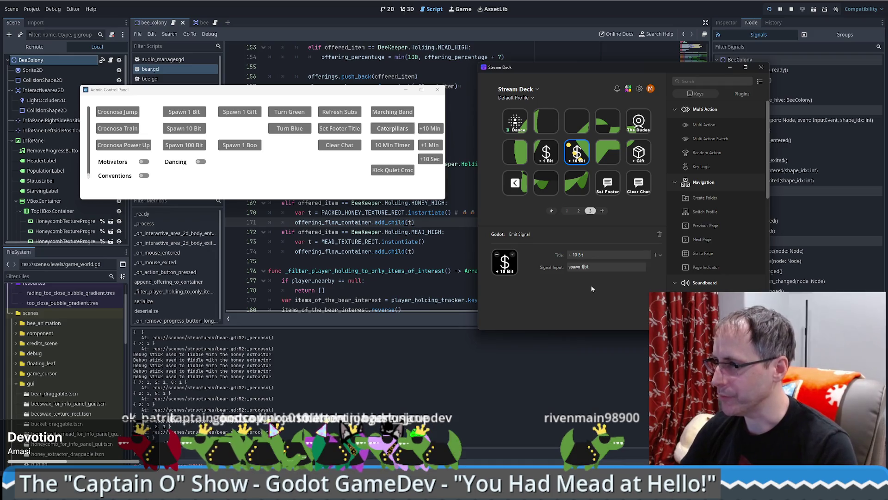
{"action": "type", "text": "0"}
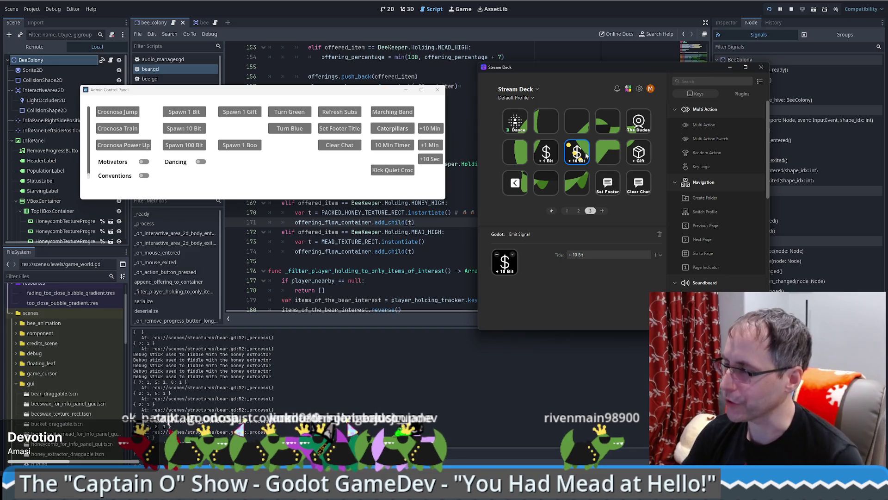
Copy the + 10 Bit key into the next empty slot and retitle it + 100 Bit
{"action": "right_click", "coordinate": [579, 162]}
{"action": "left_click", "coordinate": [596, 177]}
{"action": "right_click", "coordinate": [602, 154]}
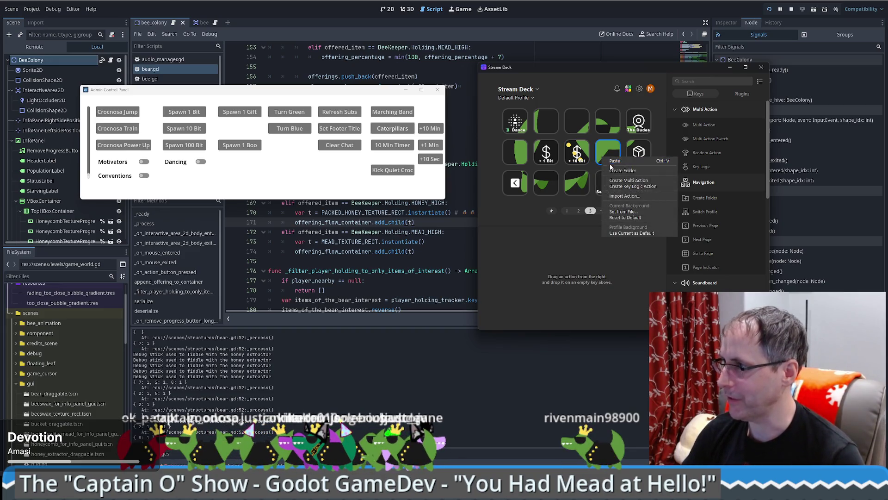
{"action": "left_click", "coordinate": [610, 175]}
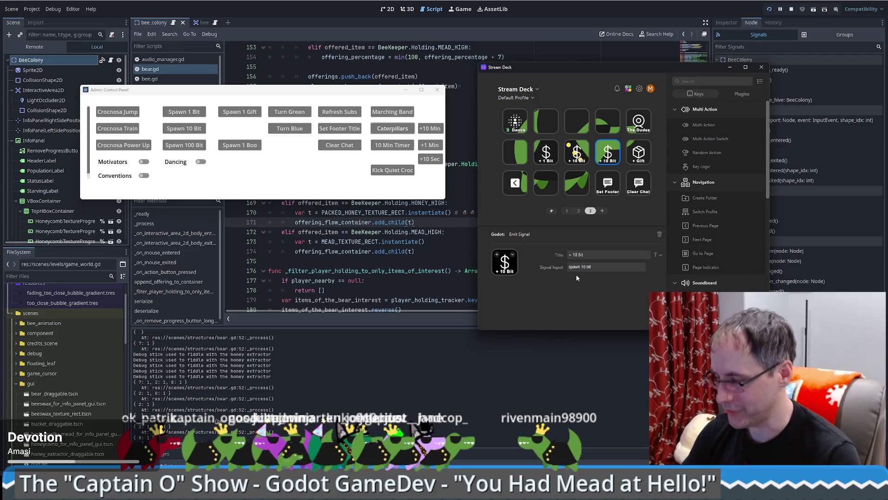
{"action": "type", "text": "00"}
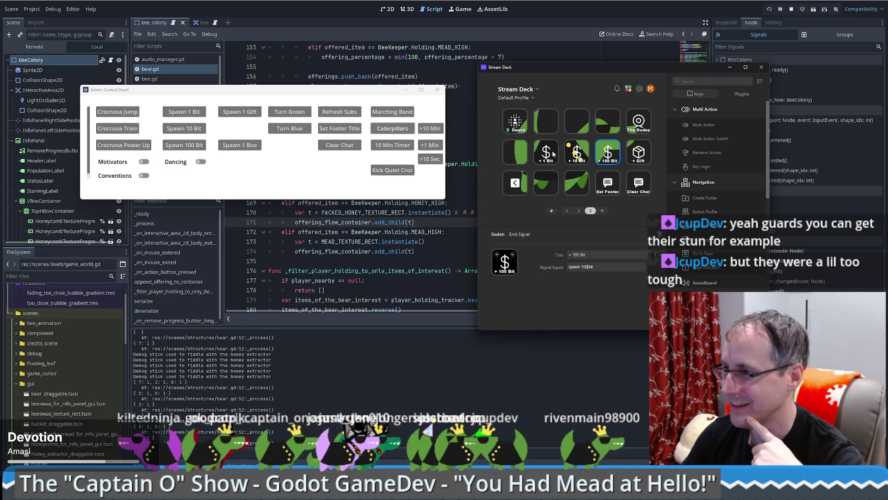
Deselect the + 100 Bit key and bring up the Dance key's settings
{"action": "left_click", "coordinate": [531, 218]}
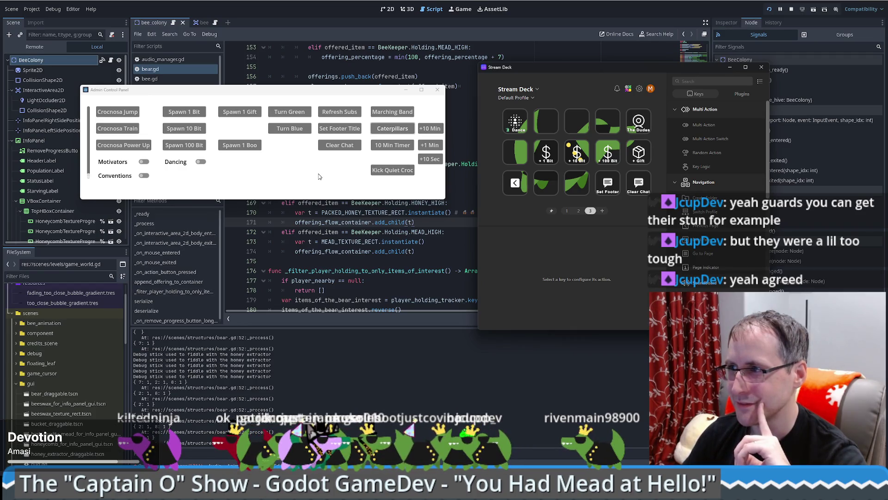
{"action": "left_click", "coordinate": [515, 124]}
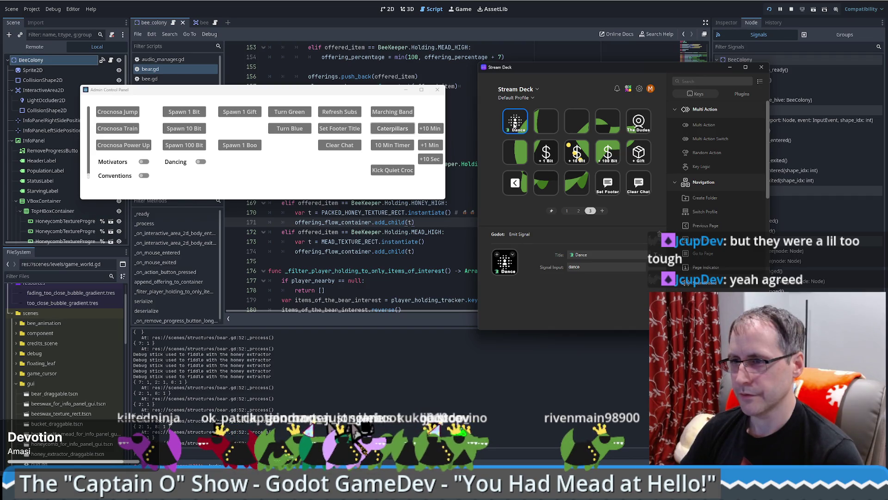
{"action": "left_click", "coordinate": [109, 119]}
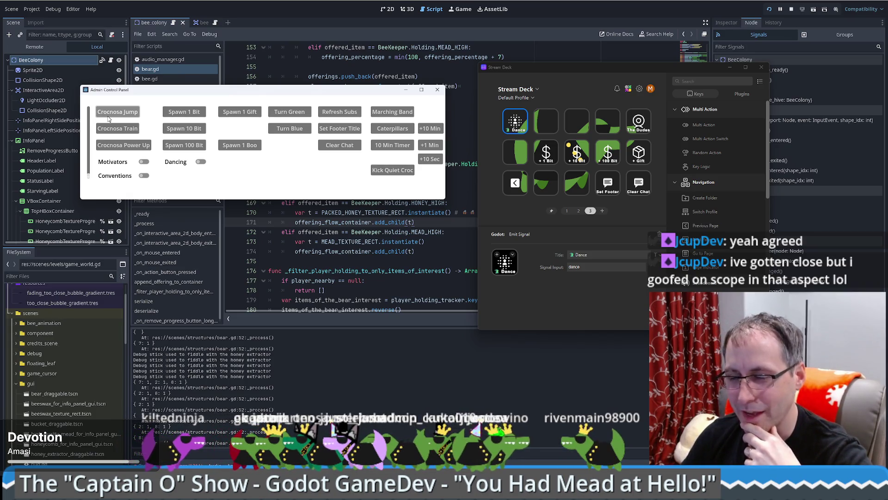
{"action": "left_click", "coordinate": [508, 222]}
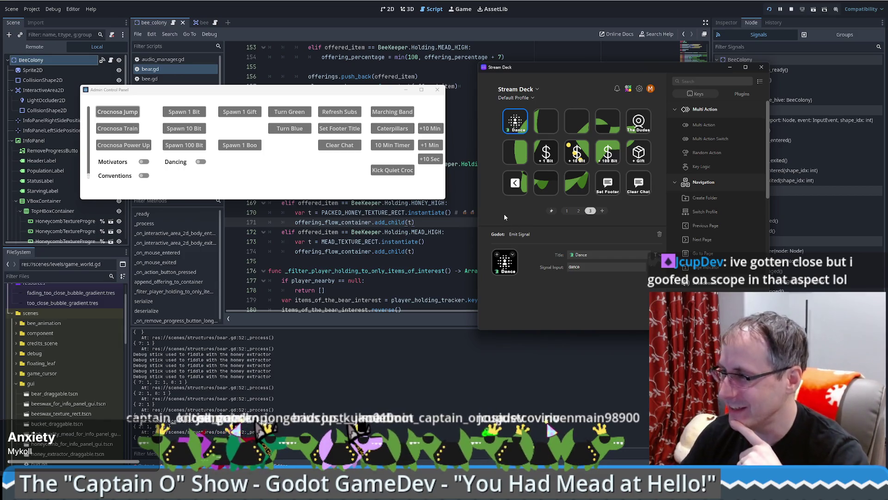
{"action": "left_click", "coordinate": [504, 215]}
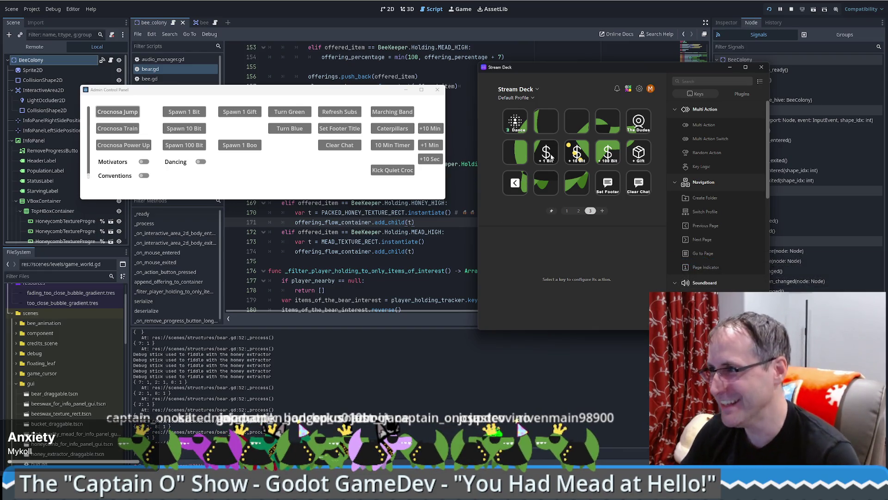
Move the +1, +10, +100 Bit and +Gift keys into the top row and close Stream Deck
{"action": "left_click_drag", "start_coordinate": [551, 157], "coordinate": [546, 121]}
{"action": "left_click_drag", "start_coordinate": [577, 153], "coordinate": [577, 121]}
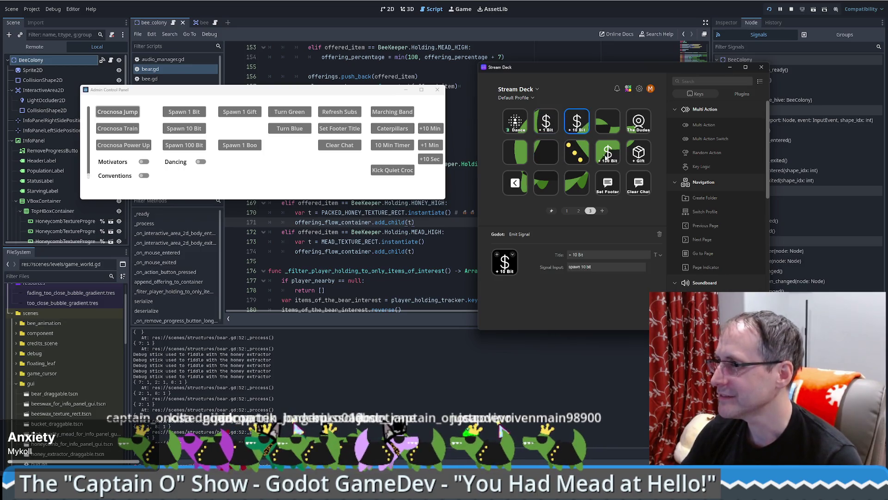
{"action": "mouse_move", "coordinate": [607, 158]}
{"action": "left_mouse_down"}
{"action": "mouse_move", "coordinate": [607, 121]}
{"action": "mouse_move", "coordinate": [608, 153]}
{"action": "left_mouse_up"}
{"action": "mouse_move", "coordinate": [638, 153]}
{"action": "left_mouse_down"}
{"action": "mouse_move", "coordinate": [613, 147]}
{"action": "mouse_move", "coordinate": [638, 121]}
{"action": "left_mouse_up"}
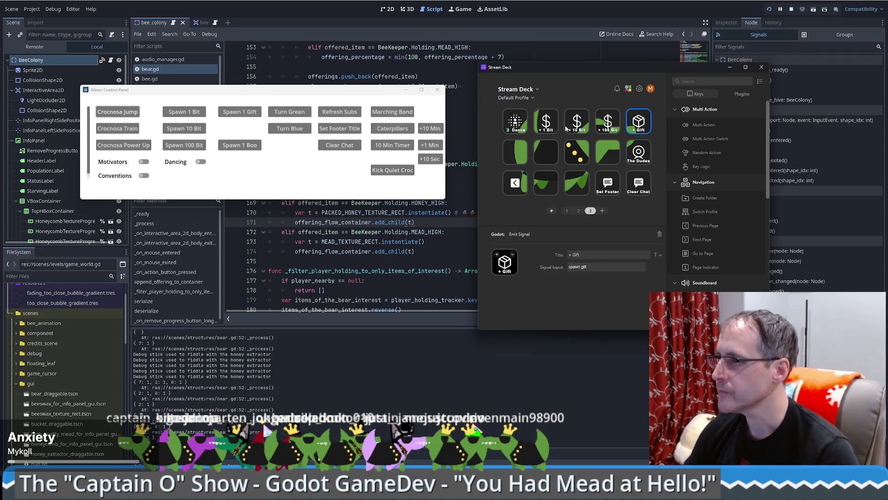
{"action": "left_click", "coordinate": [545, 122]}
{"action": "left_click", "coordinate": [762, 67]}
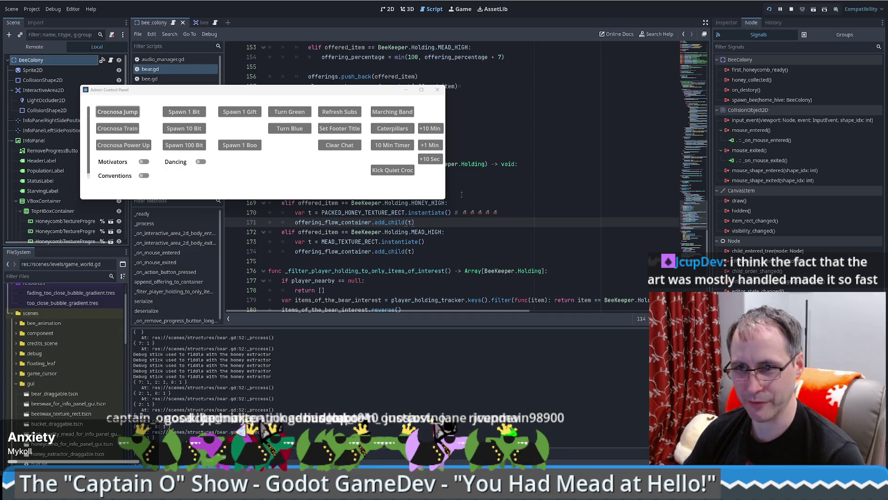
{"action": "left_click", "coordinate": [483, 184]}
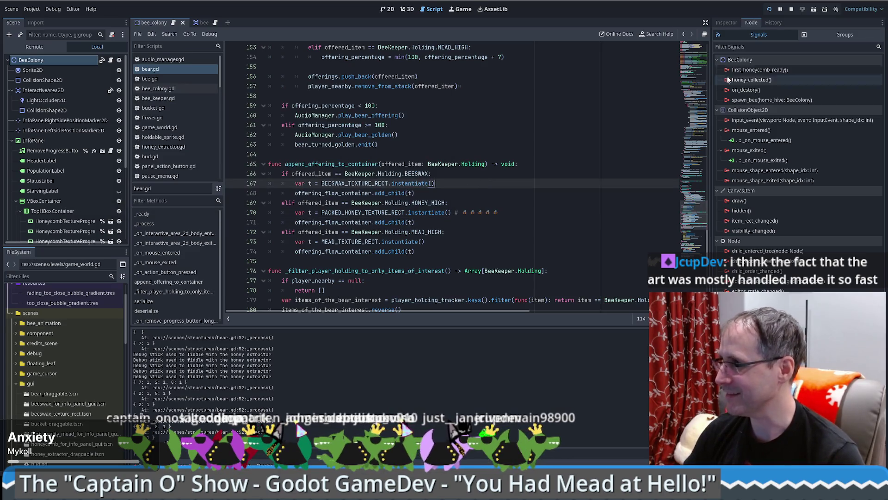
Show the BeeColony properties in the Inspector and place the caret near lines 166–169 of bear.gd
{"action": "left_click", "coordinate": [731, 21]}
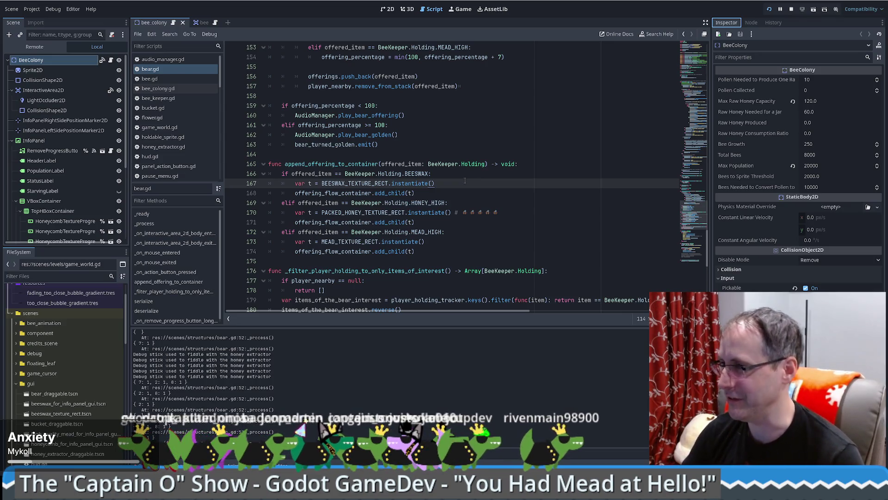
{"action": "scroll", "coordinate": [702, 216], "scroll_direction": "up", "scroll_amount": 2}
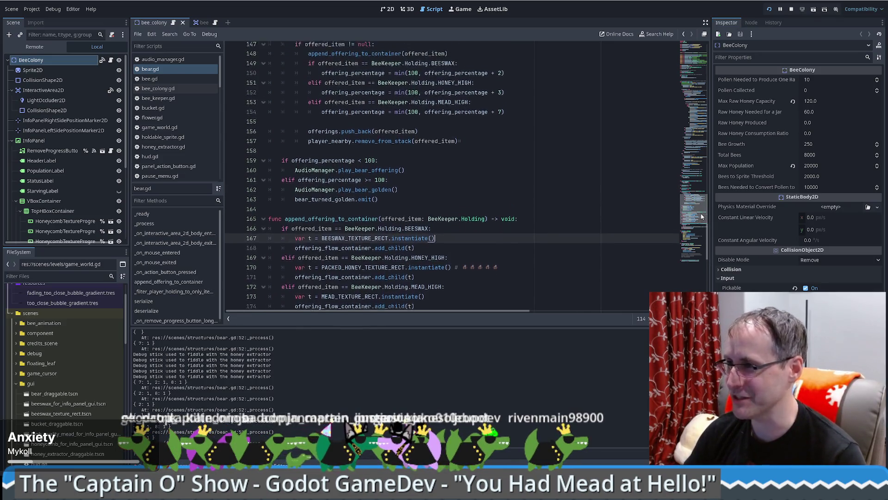
{"action": "scroll", "coordinate": [702, 216], "scroll_direction": "down", "scroll_amount": 1}
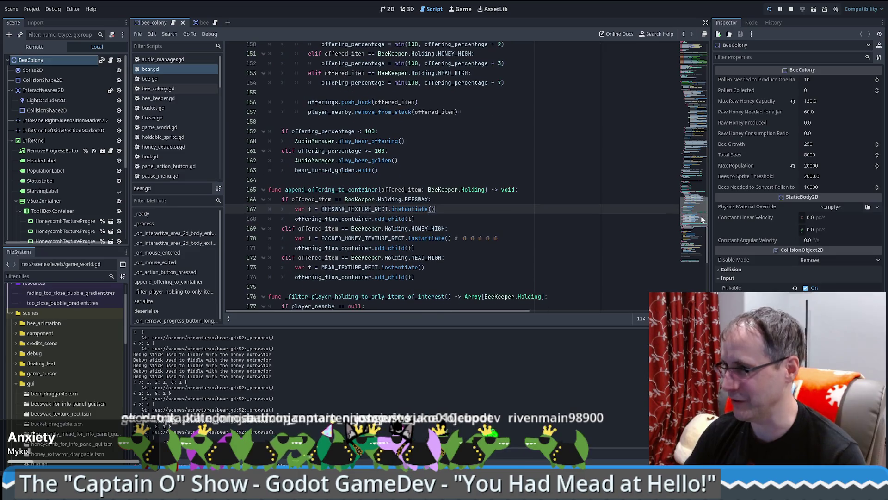
{"action": "left_click", "coordinate": [532, 203]}
{"action": "left_click", "coordinate": [576, 230]}
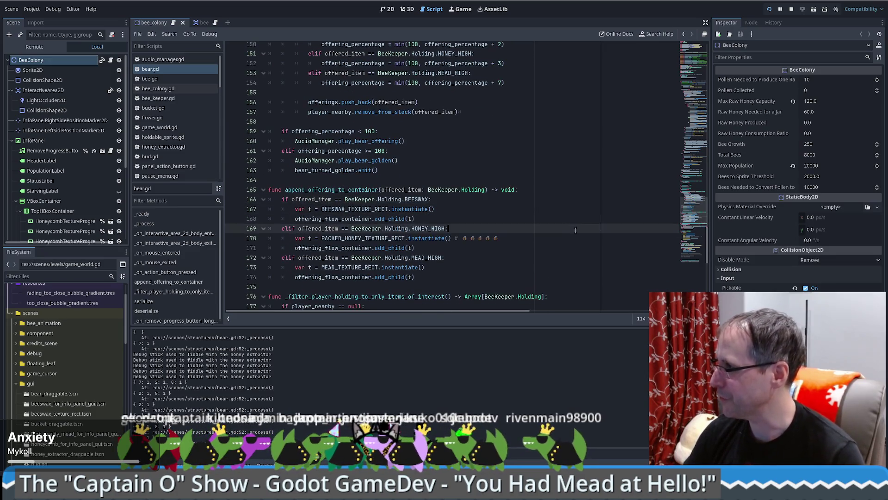
Search all project files for 'dance' and open the match in audio_manager.gd
{"action": "key", "text": "ctrl+shift+f"}
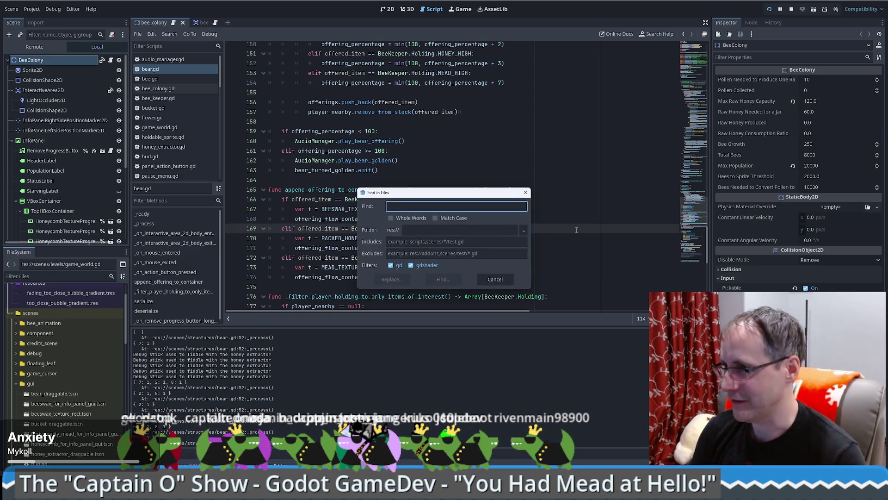
{"action": "type", "text": "dance"}
{"action": "key", "text": "Return"}
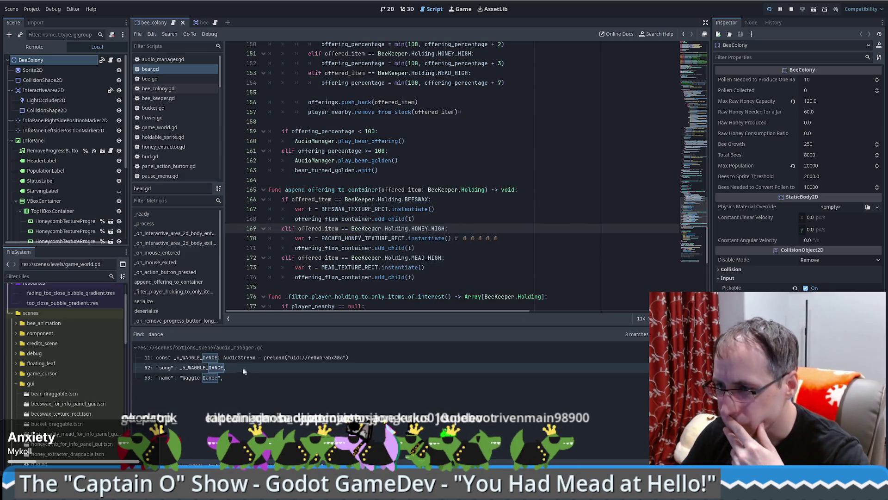
{"action": "left_click", "coordinate": [234, 368]}
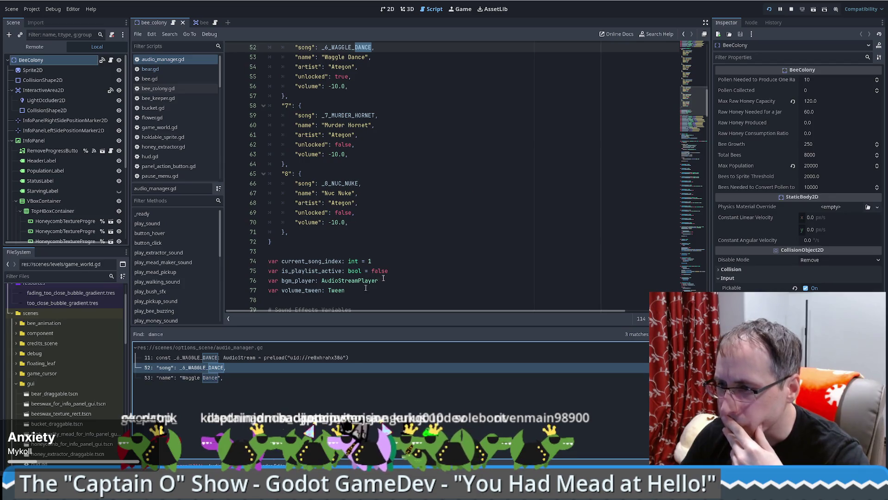
{"action": "left_click", "coordinate": [444, 232]}
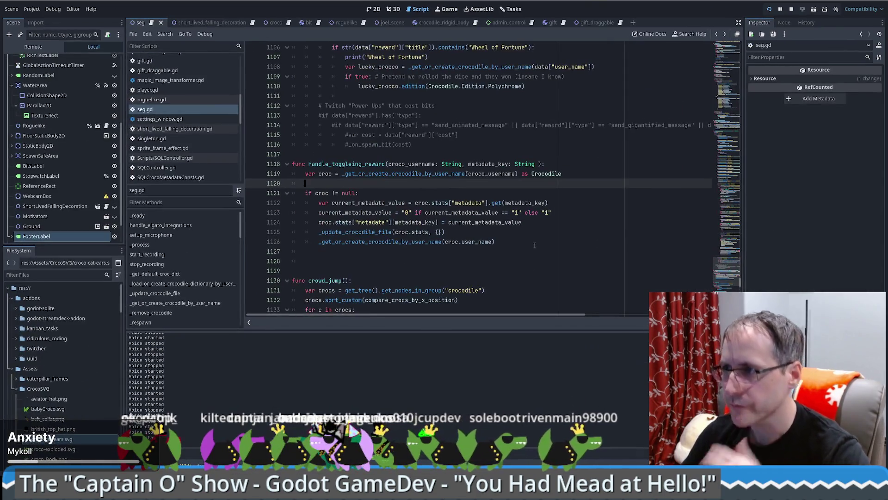
Search the seg.gd project for 'dance' and jump to its message handler in seg.gd
{"action": "left_click", "coordinate": [535, 243]}
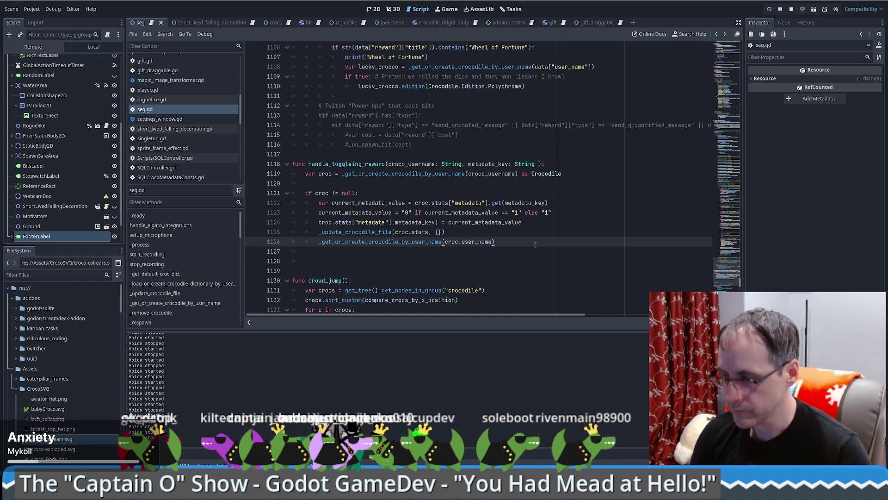
{"action": "key", "text": "ctrl+shift+f"}
{"action": "type", "text": "dance"}
{"action": "key", "text": "Return"}
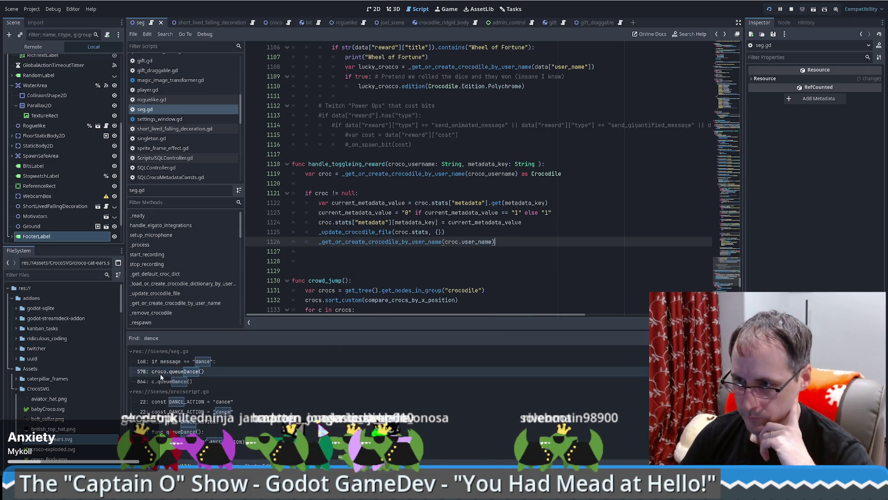
{"action": "left_click", "coordinate": [185, 361]}
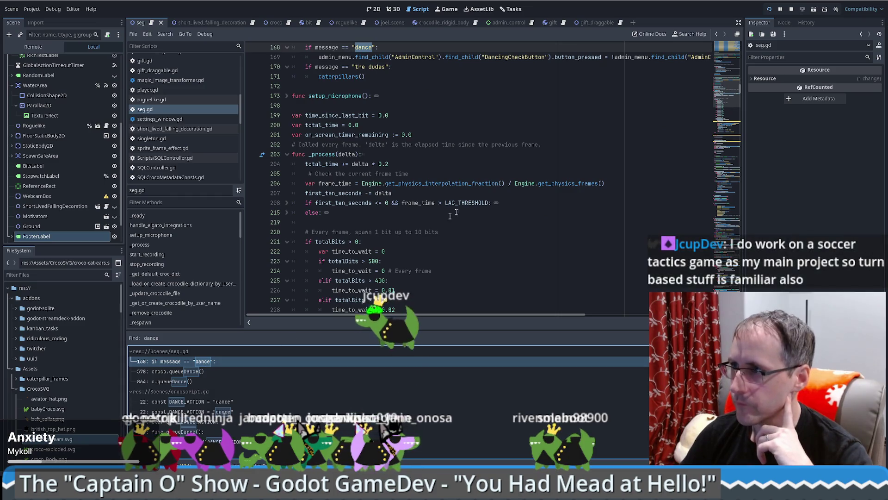
Select the "the dudes" message check and its caterpillars() call in seg.gd
{"action": "scroll", "coordinate": [466, 207], "scroll_direction": "up", "scroll_amount": 5}
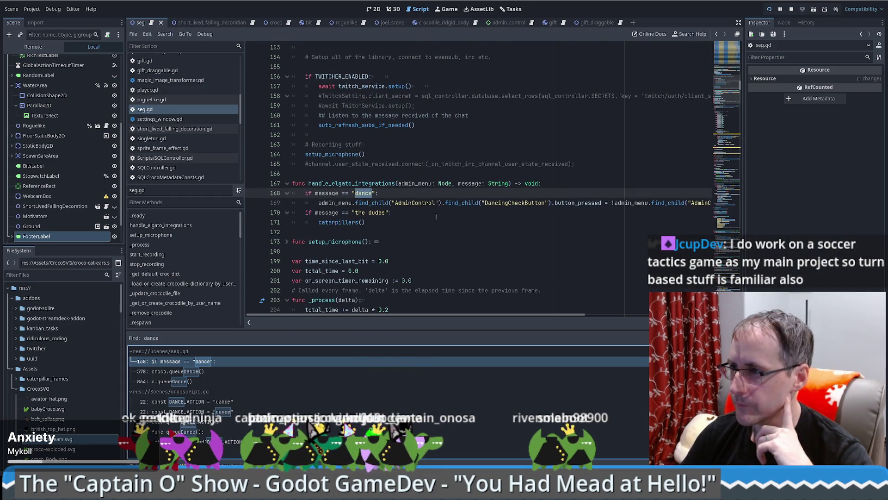
{"action": "left_click", "coordinate": [456, 214]}
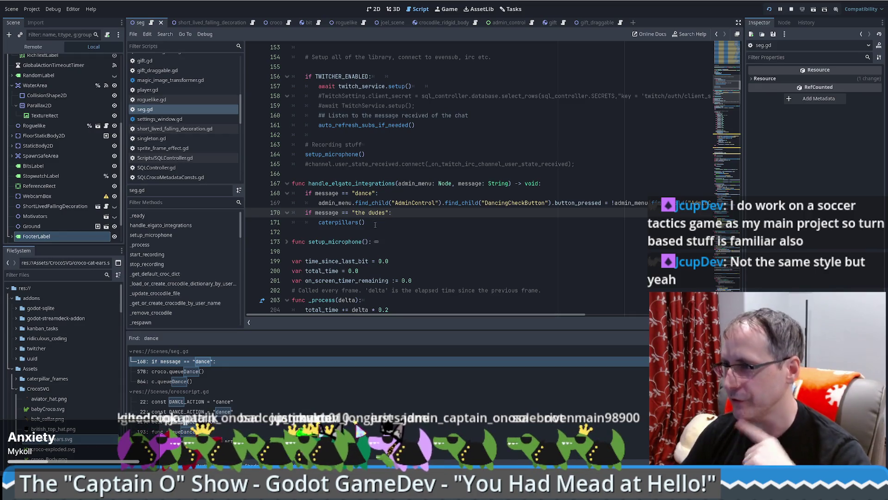
{"action": "left_click", "coordinate": [372, 222]}
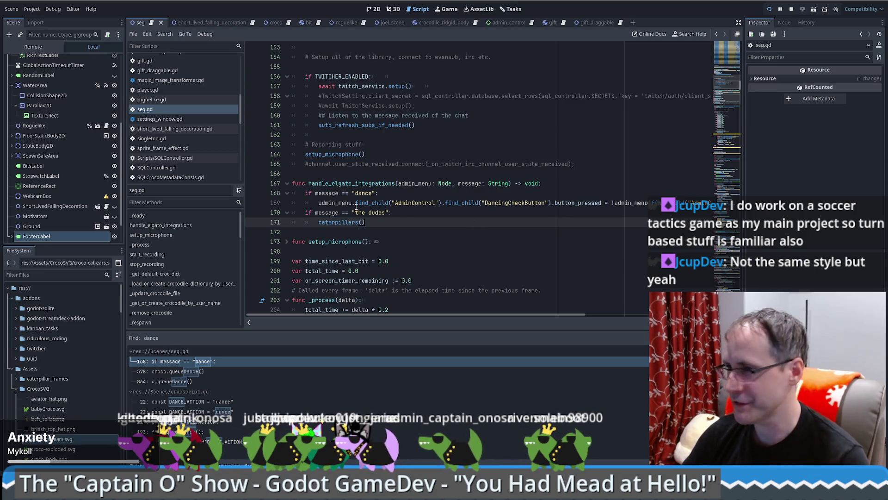
{"action": "left_click_drag", "start_coordinate": [301, 212], "coordinate": [398, 221]}
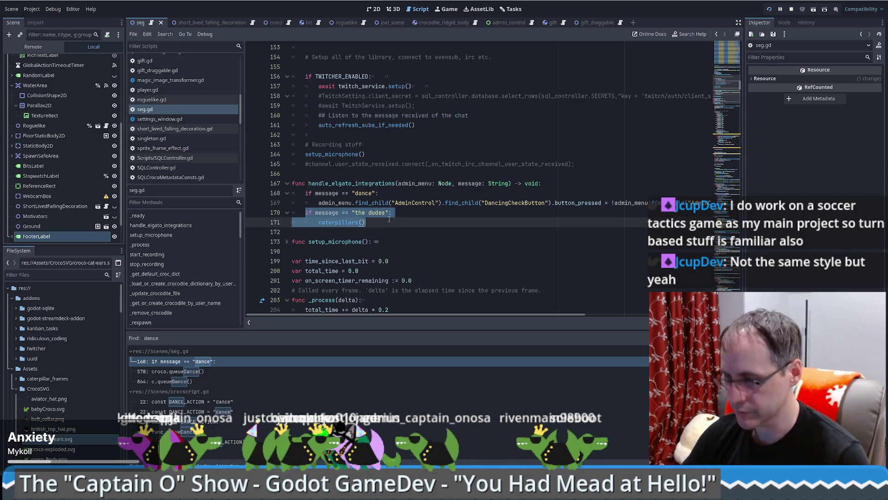
{"action": "left_click", "coordinate": [390, 229]}
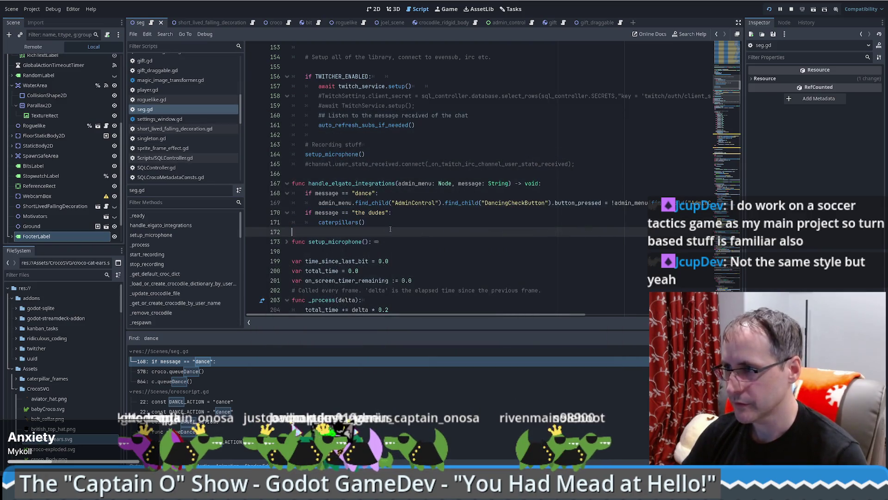
{"action": "left_click_drag", "start_coordinate": [390, 229], "coordinate": [288, 215]}
{"action": "key", "text": "ctrl+c"}
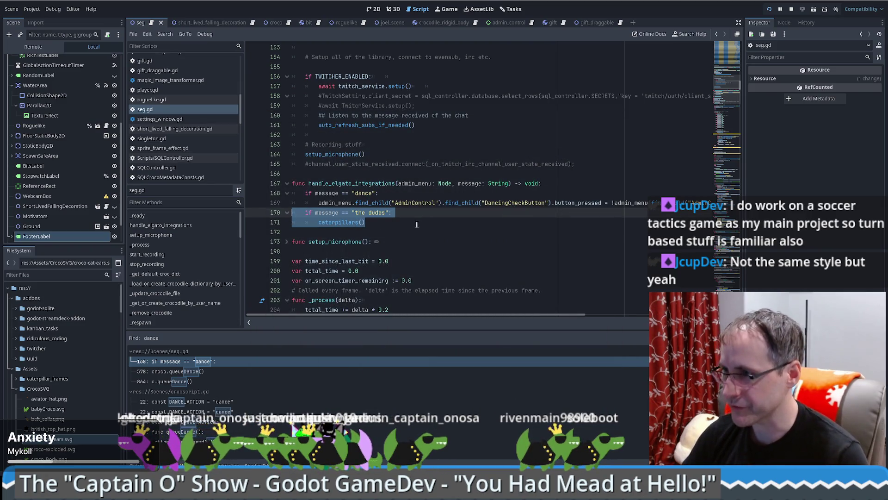
{"action": "key", "text": "Tab"}
{"action": "key", "text": "shift+Tab"}
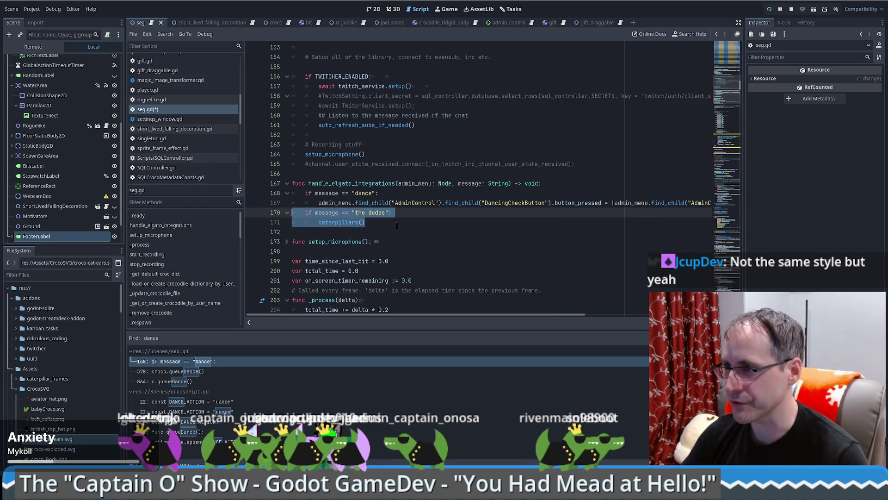
Save seg.gd and paste a copy of the block on a new line after caterpillars()
{"action": "left_click", "coordinate": [378, 226]}
{"action": "key", "text": "ctrl+s"}
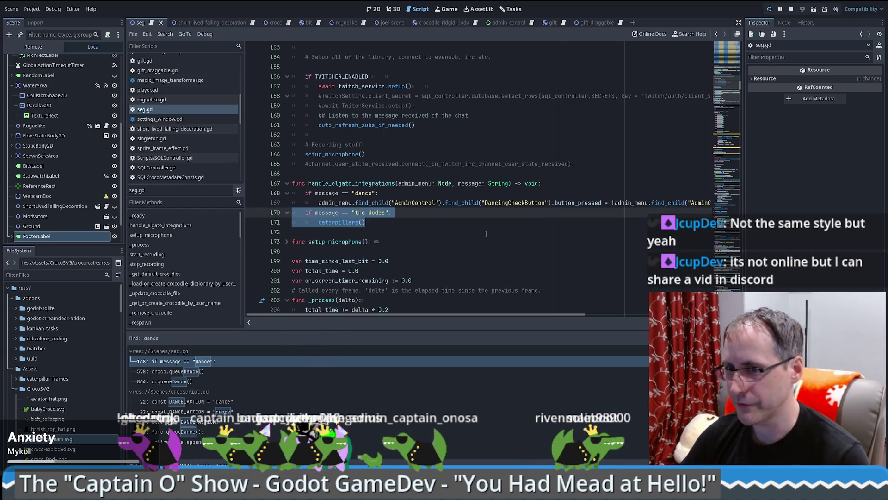
{"action": "key", "text": "Return"}
{"action": "key", "text": "ctrl+v"}
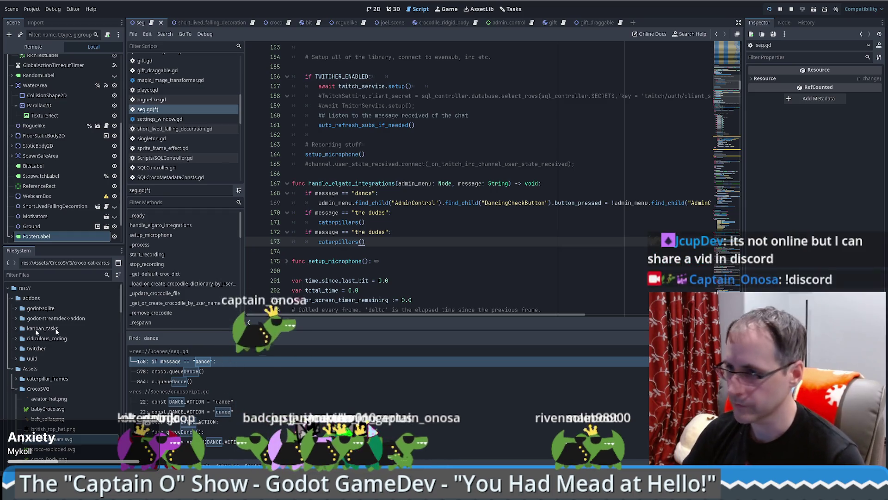
Change the copied check's message from 'the dudes' to 'spawn 1 bit'
{"action": "left_click", "coordinate": [383, 232]}
{"action": "left_click_drag", "start_coordinate": [384, 232], "coordinate": [355, 232]}
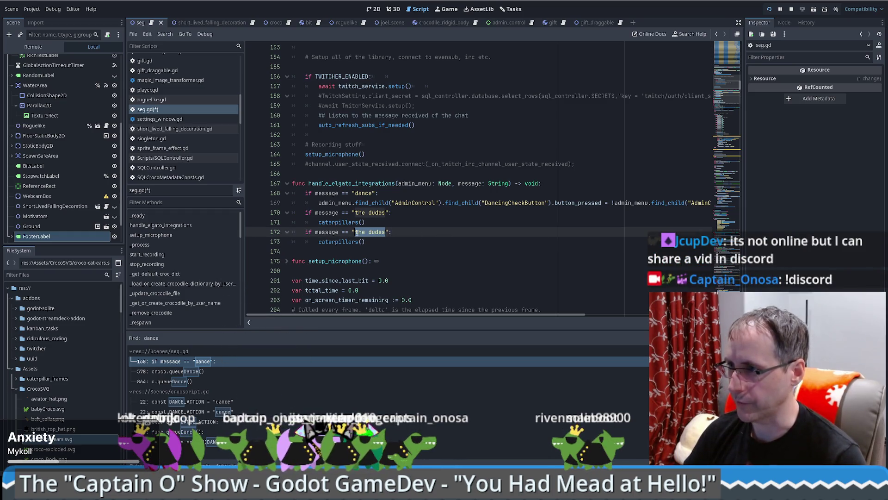
{"action": "type", "text": "spawn 1 bi"}
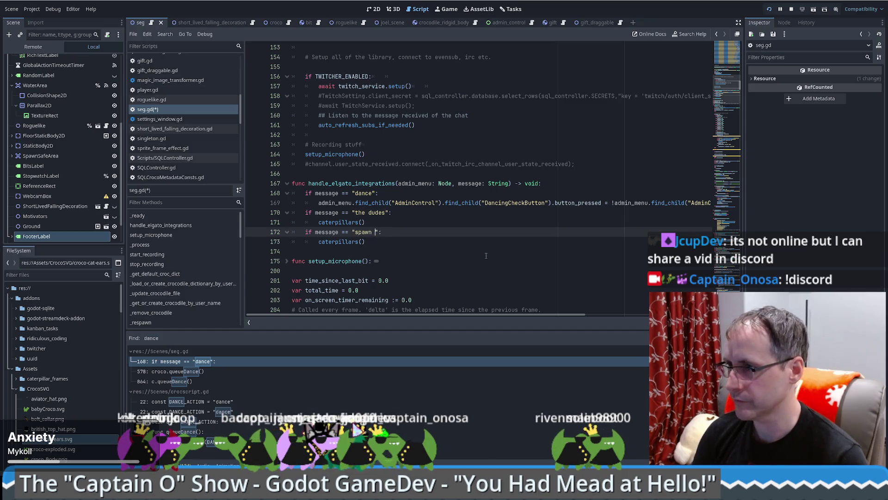
{"action": "type", "text": "t"}
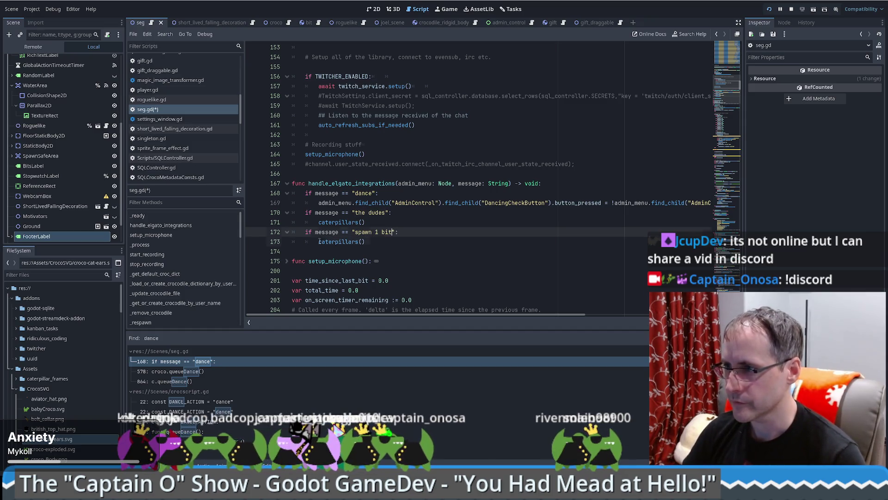
Replace the caterpillars() call with _spawn_bit(1) from autocomplete
{"action": "left_click_drag", "start_coordinate": [319, 241], "coordinate": [390, 244]}
{"action": "type", "text": "spa"}
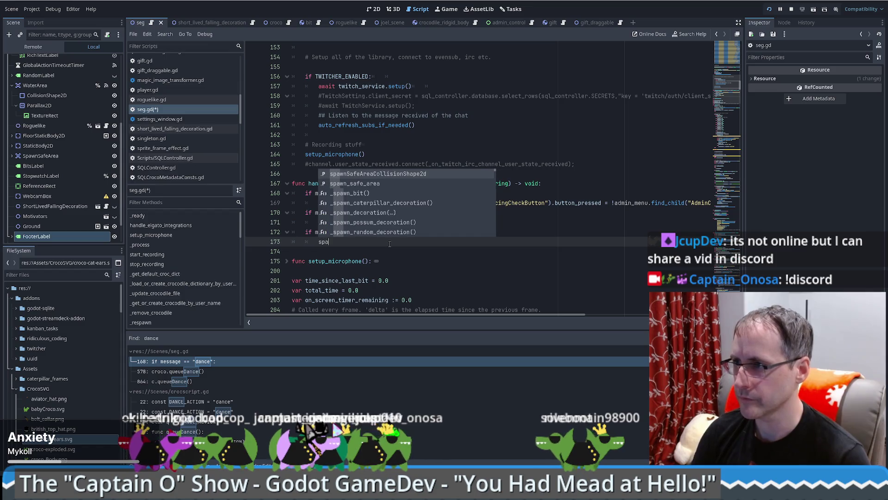
{"action": "key", "text": "Down"}
{"action": "key", "text": "Down"}
{"action": "key", "text": "Return"}
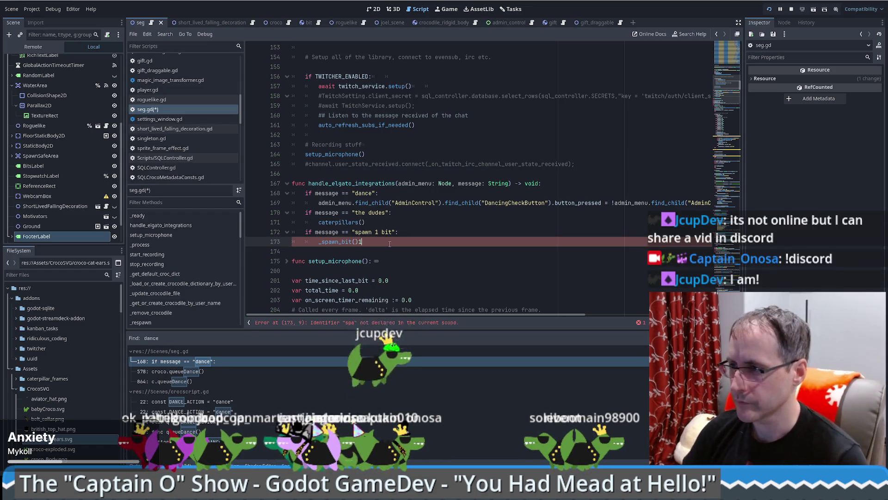
{"action": "type", "text": "1"}
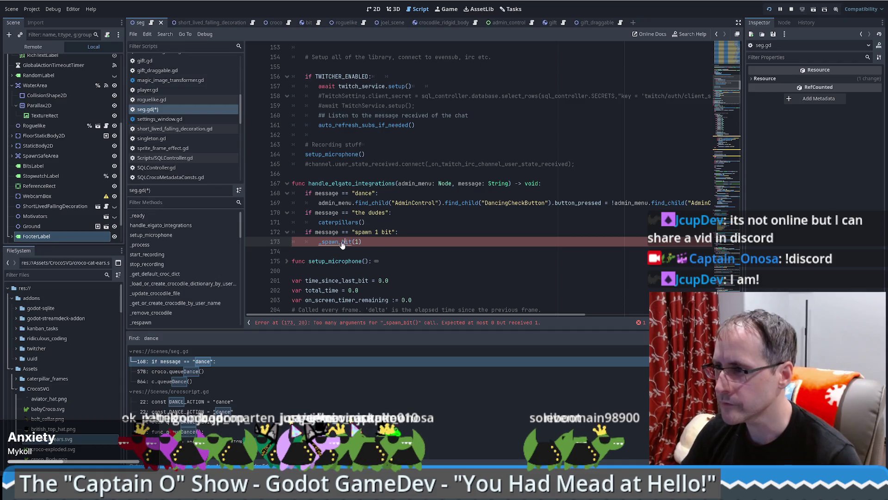
Rename the call to _on_spawn_bit to match its definition and save seg.gd
{"action": "left_click", "coordinate": [335, 241], "text": "ctrl"}
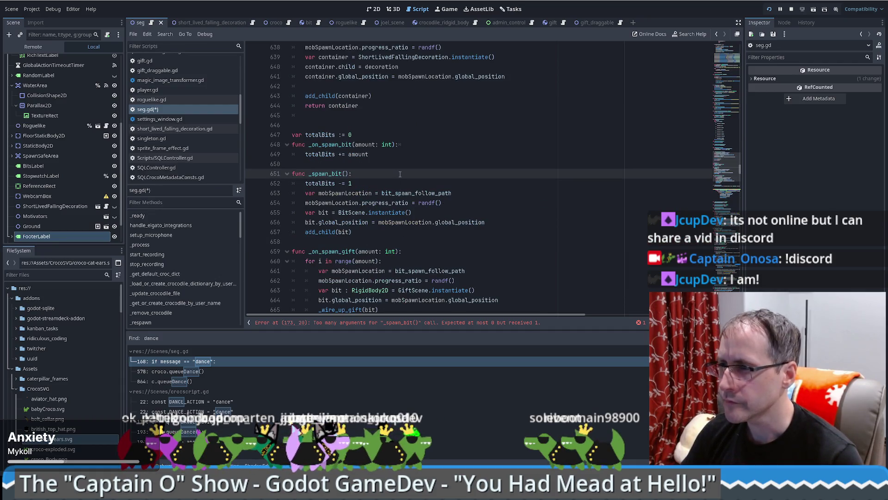
{"action": "left_click", "coordinate": [328, 144]}
{"action": "key", "text": "alt+Left"}
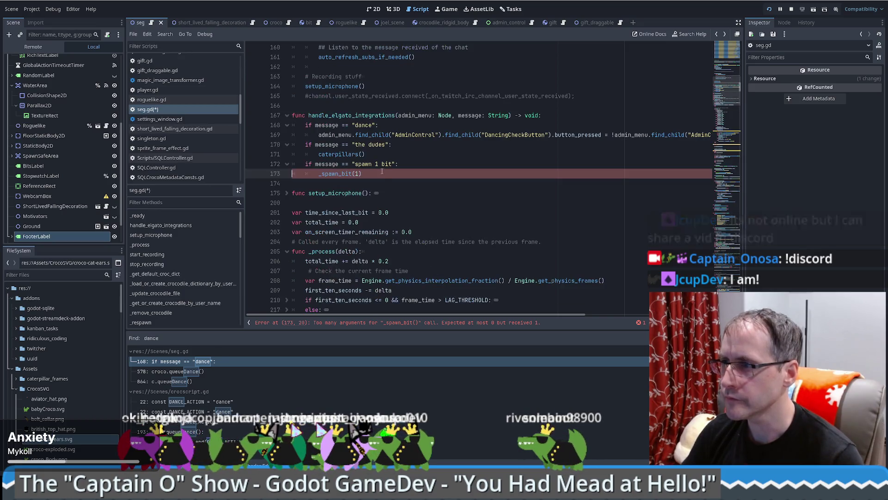
{"action": "scroll", "coordinate": [349, 237], "scroll_direction": "up", "scroll_amount": 2}
{"action": "double_click", "coordinate": [349, 240]}
{"action": "type", "text": "_on_spawn_bit"}
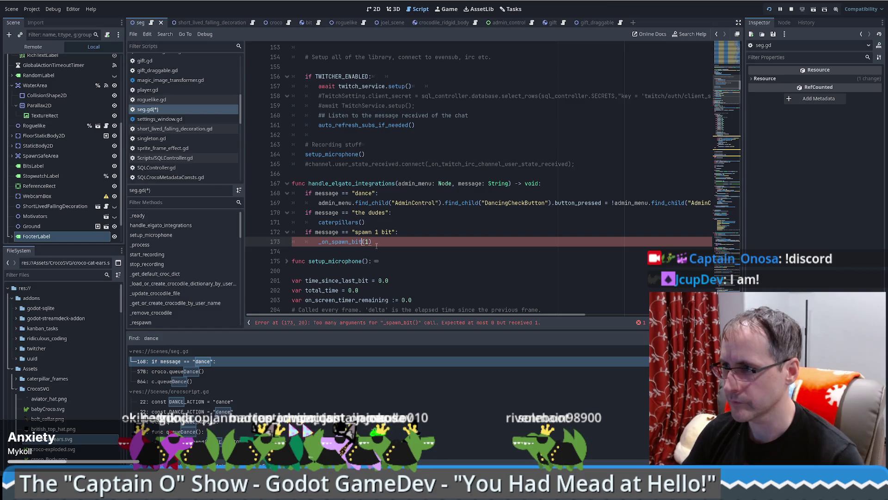
{"action": "key", "text": "ctrl+s"}
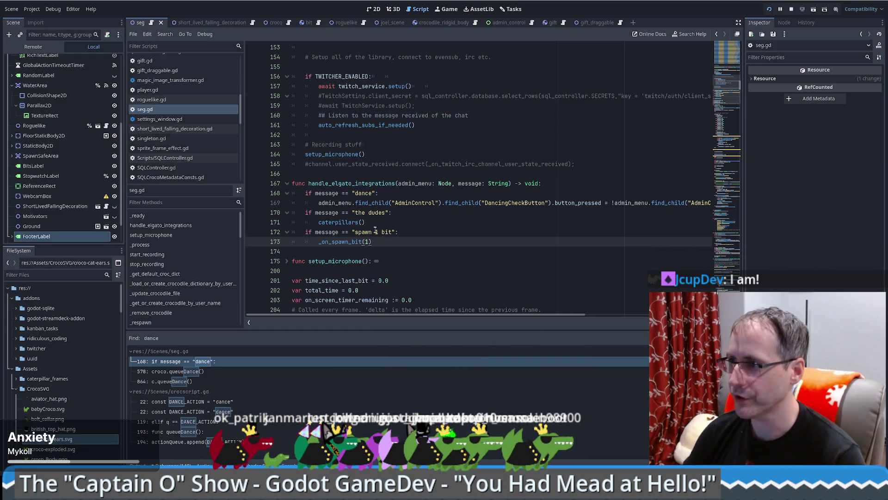
Paste two copies of the 'spawn 1 bit' check and make them 'spawn 10 bit' and 'spawn 100 bit'
{"action": "mouse_move", "coordinate": [375, 222]}
{"action": "left_mouse_down"}
{"action": "mouse_move", "coordinate": [385, 236]}
{"action": "mouse_move", "coordinate": [372, 242]}
{"action": "left_mouse_up"}
{"action": "key", "text": "ctrl+c"}
{"action": "key", "text": "ctrl+v"}
{"action": "key", "text": "ctrl+v"}
{"action": "key", "text": "ctrl+v"}
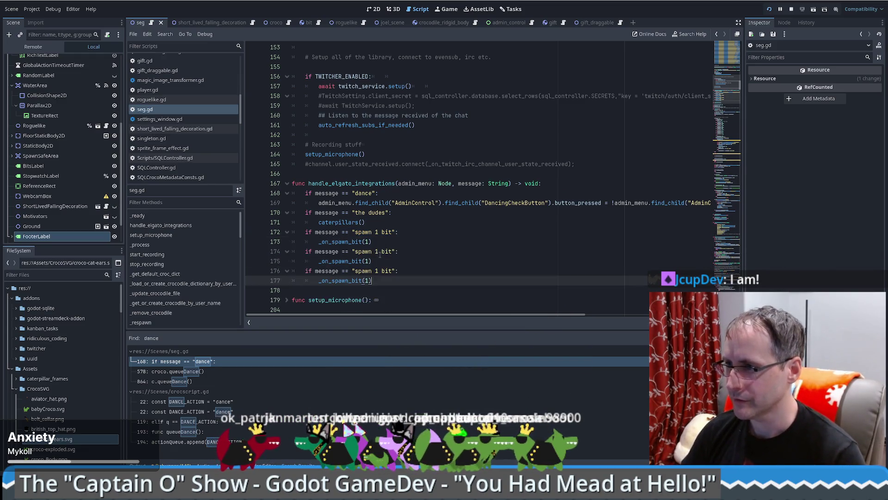
{"action": "type", "text": "0"}
{"action": "left_click", "coordinate": [370, 261]}
{"action": "type", "text": "0"}
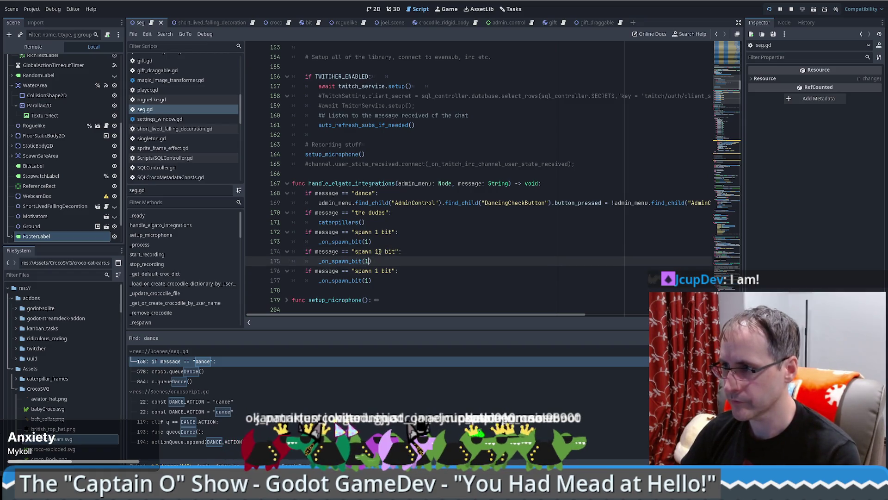
{"action": "left_click", "coordinate": [376, 271]}
{"action": "type", "text": "0"}
{"action": "left_click", "coordinate": [365, 280]}
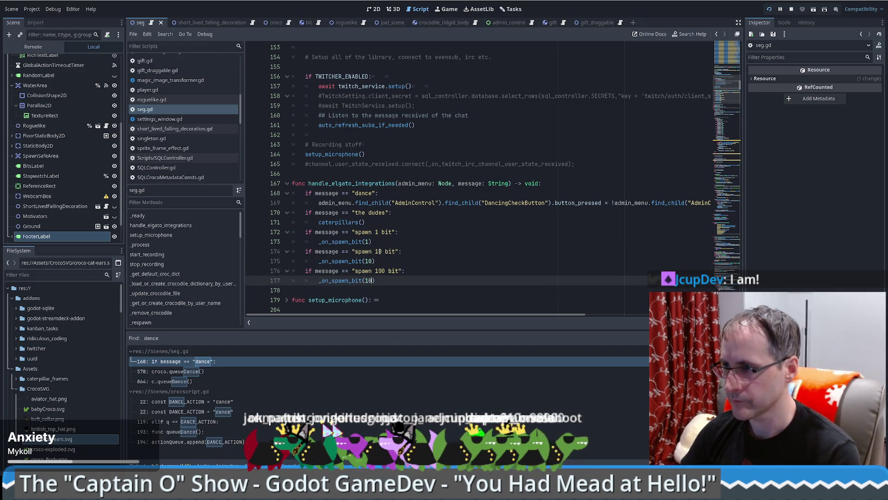
{"action": "type", "text": "0"}
Duplicate the 'spawn 100 bit' check and turn it into a 'spawn gift' check calling _on_spawn_gift(1)
{"action": "scroll", "coordinate": [388, 249], "scroll_direction": "down", "scroll_amount": 1}
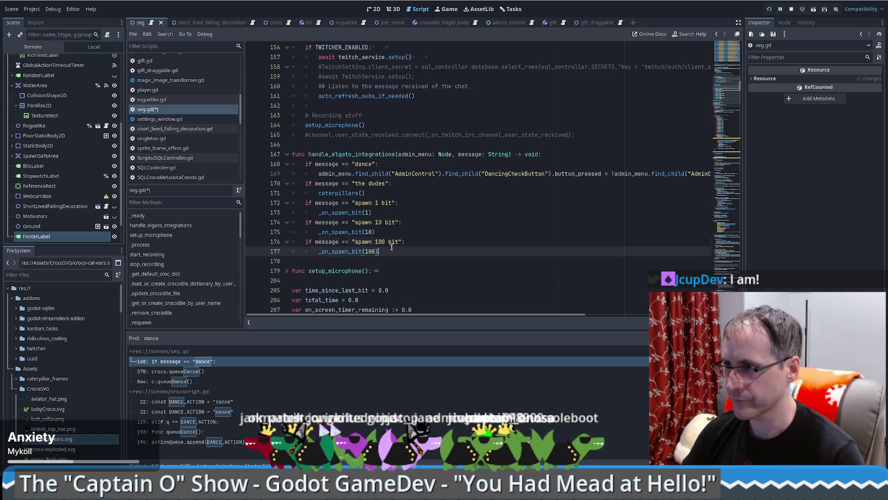
{"action": "key", "text": "shift+Up"}
{"action": "key", "text": "ctrl+alt+Down"}
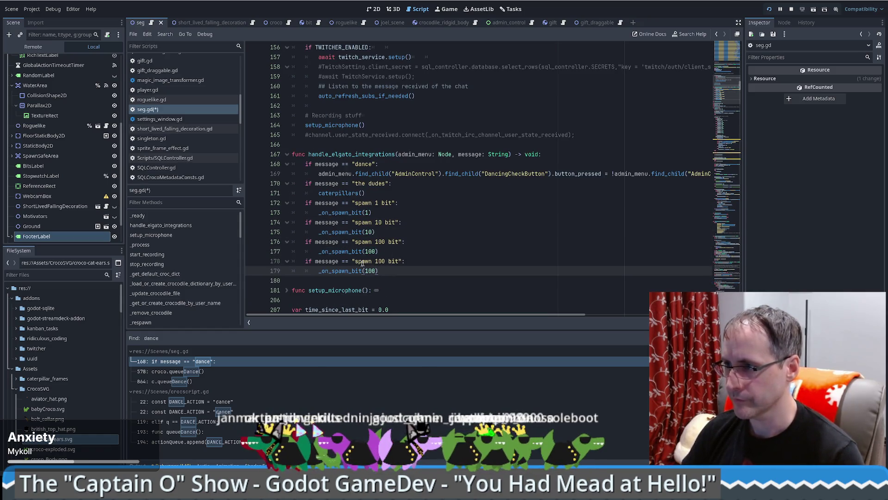
{"action": "left_click_drag", "start_coordinate": [375, 261], "coordinate": [399, 260]}
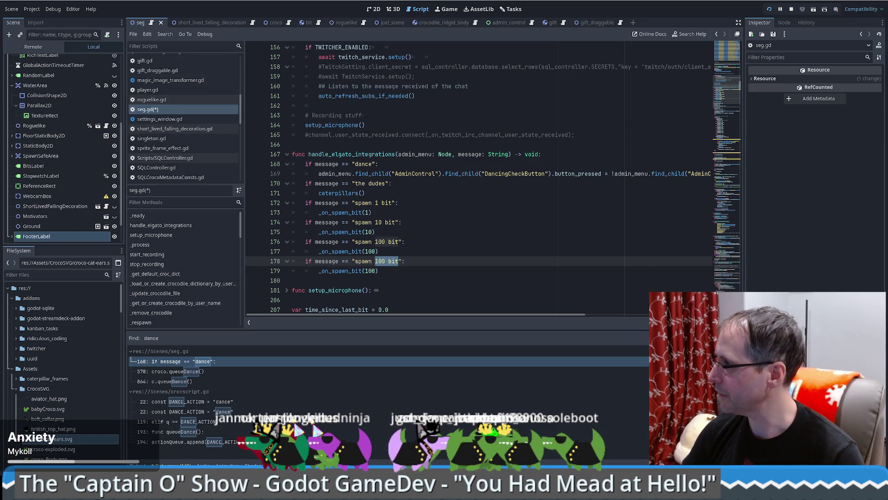
{"action": "left_click", "coordinate": [378, 271]}
{"action": "mouse_move", "coordinate": [375, 260]}
{"action": "left_mouse_down"}
{"action": "mouse_move", "coordinate": [400, 262]}
{"action": "mouse_move", "coordinate": [323, 271]}
{"action": "mouse_move", "coordinate": [333, 273]}
{"action": "left_mouse_up"}
{"action": "type", "text": "gif"}
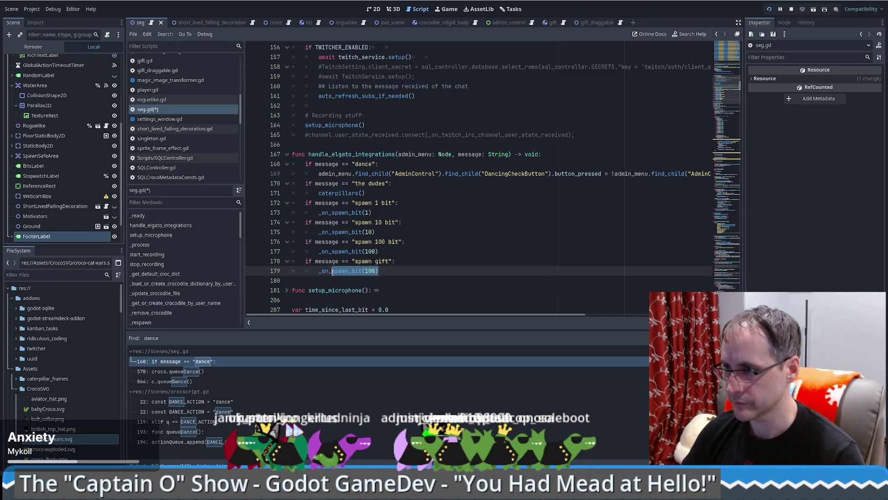
{"action": "type", "text": "spaw"}
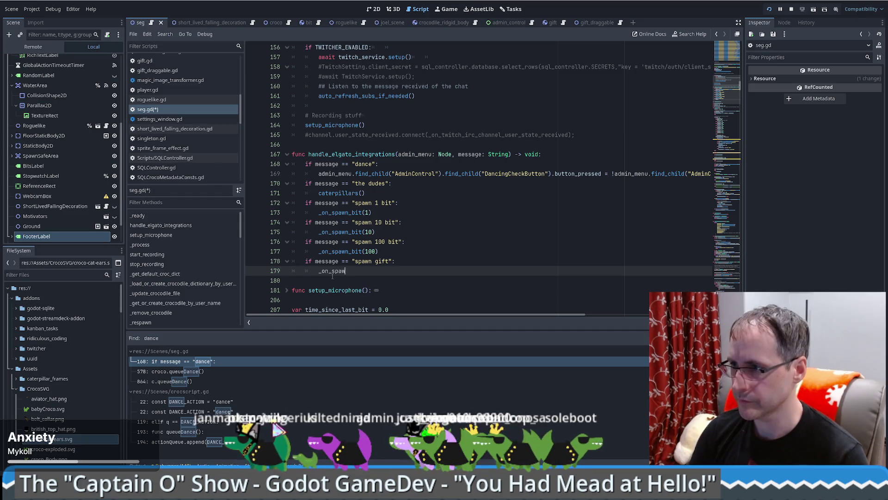
{"action": "type", "text": "nift(1)"}
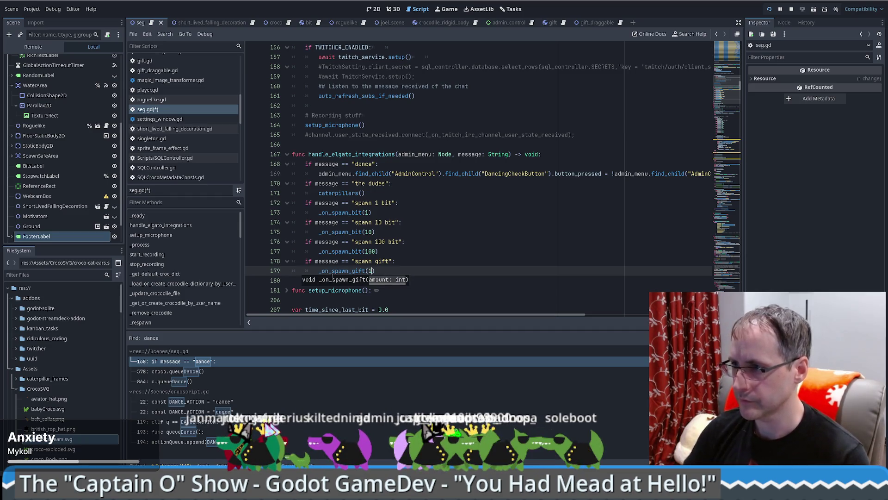
{"action": "left_click", "coordinate": [454, 264]}
Paste another copy of the 'spawn gift' check below, ready for a new message
{"action": "left_click", "coordinate": [410, 255]}
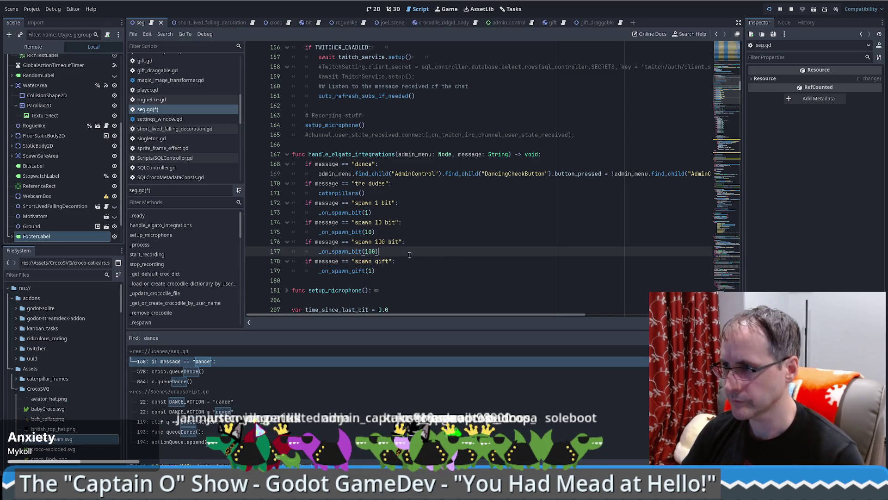
{"action": "left_click", "coordinate": [399, 271], "text": "shift"}
{"action": "key", "text": "ctrl+c"}
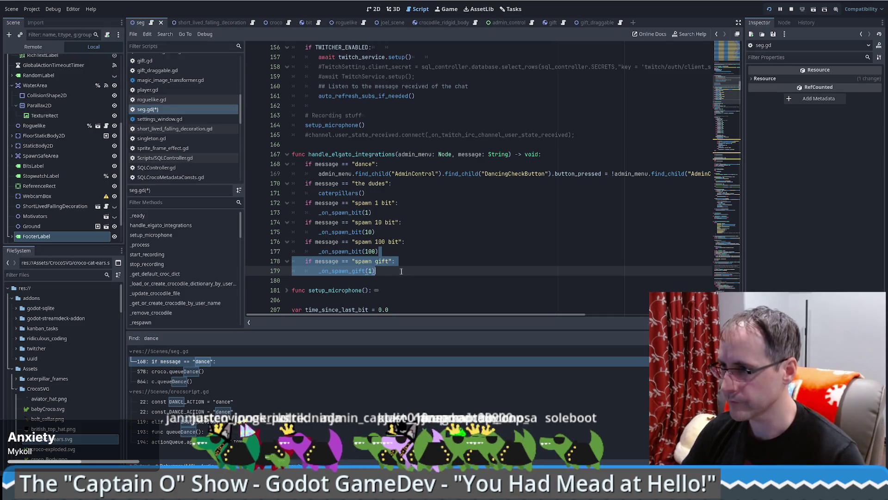
{"action": "left_click", "coordinate": [396, 271]}
{"action": "key", "text": "ctrl+v"}
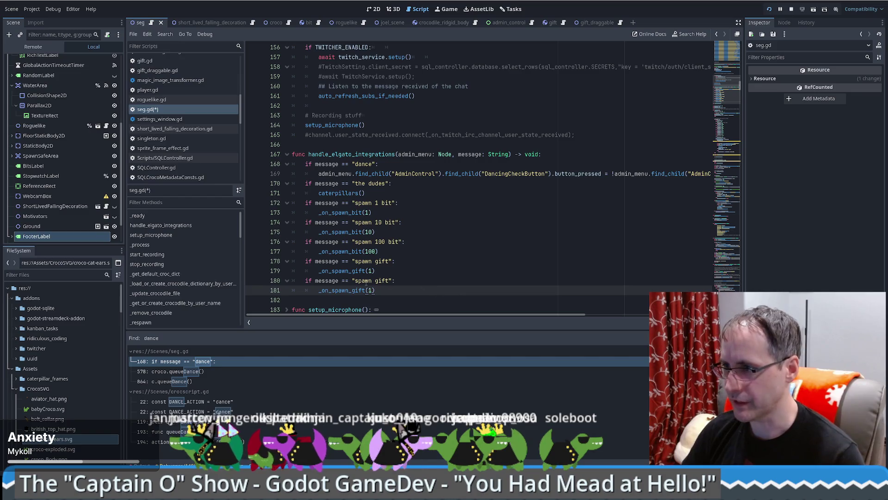
{"action": "mouse_move", "coordinate": [356, 281]}
{"action": "left_mouse_down"}
{"action": "mouse_move", "coordinate": [390, 281]}
{"action": "mouse_move", "coordinate": [293, 290]}
{"action": "mouse_move", "coordinate": [318, 290]}
{"action": "left_mouse_up"}
Turn the copied check into 'set footer title' calling setFooterToTitle()
{"action": "type", "text": "set footer titlefoot"}
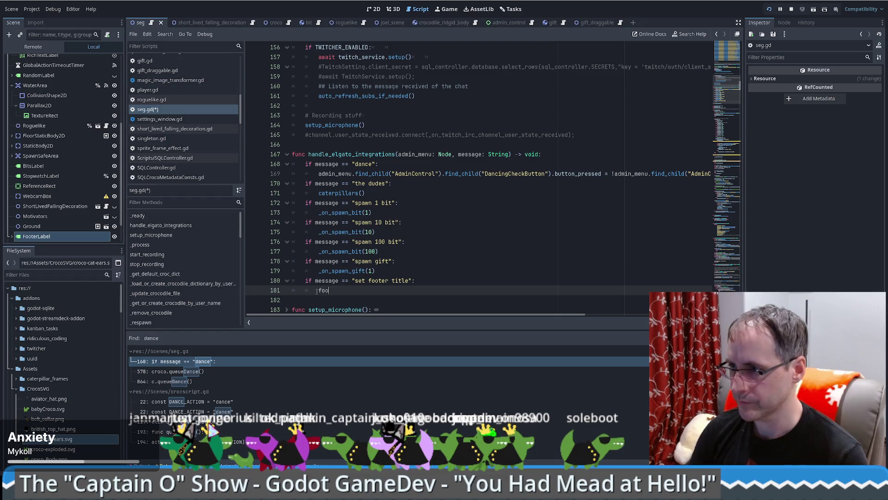
{"action": "key", "text": "Return"}
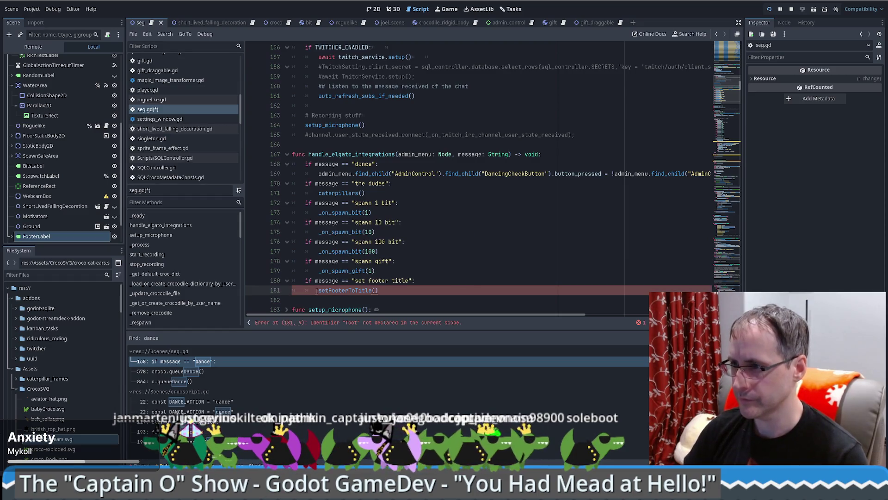
{"action": "left_click", "coordinate": [359, 288], "text": "ctrl"}
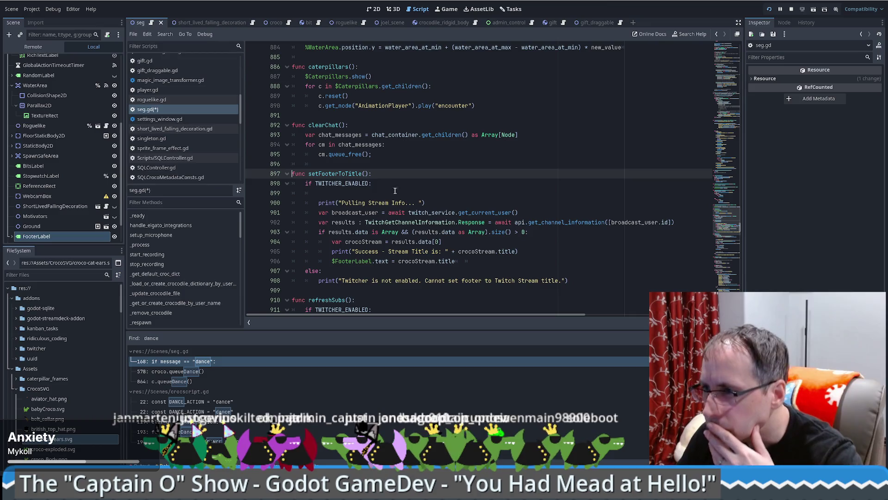
{"action": "scroll", "coordinate": [429, 177], "scroll_direction": "down", "scroll_amount": 1}
{"action": "key", "text": "alt+Left"}
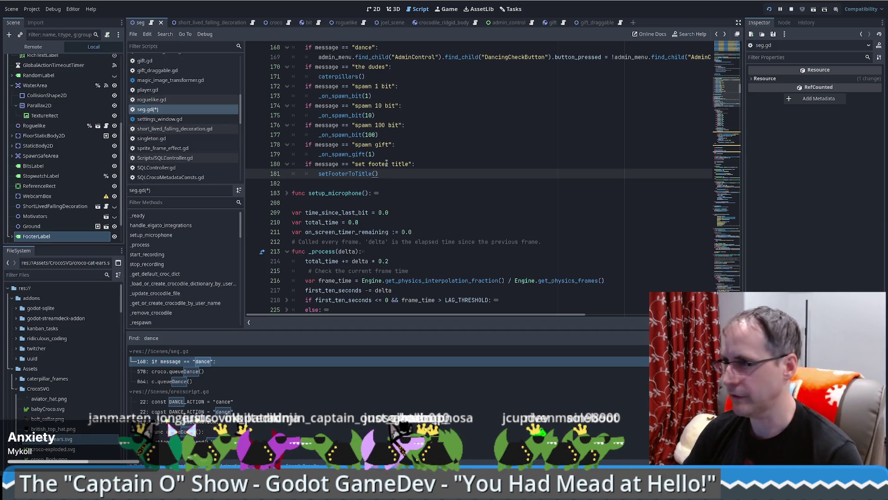
Duplicate that check as a 'clear chat' check calling clearChat()
{"action": "key", "text": "shift+Up"}
{"action": "key", "text": "ctrl+shift+d"}
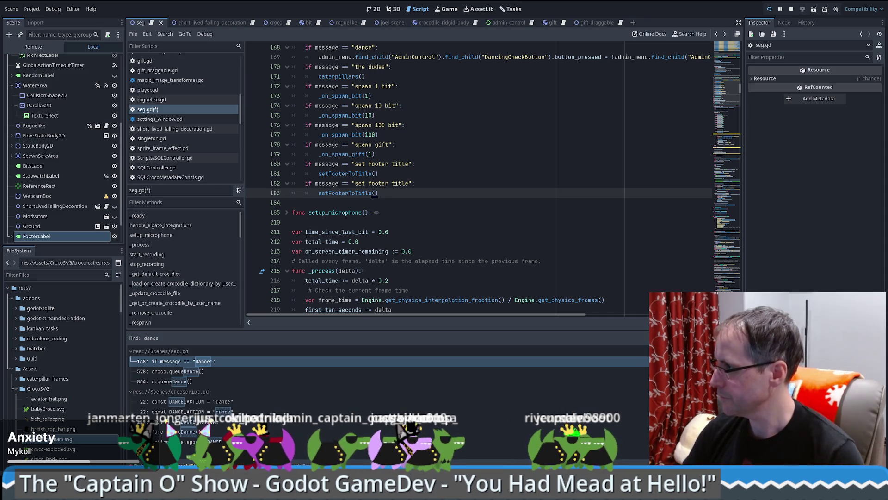
{"action": "left_click_drag", "start_coordinate": [355, 183], "coordinate": [411, 183]}
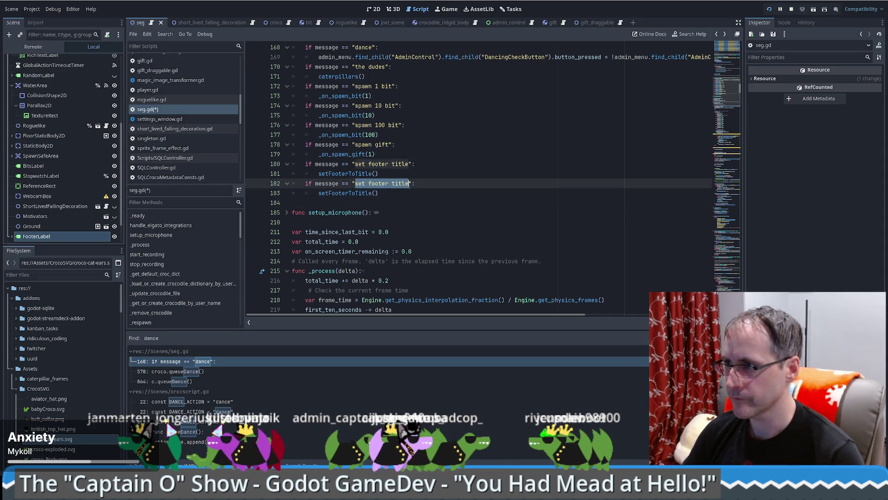
{"action": "type", "text": "clear chat"}
{"action": "double_click", "coordinate": [361, 192]}
{"action": "type", "text": "c"}
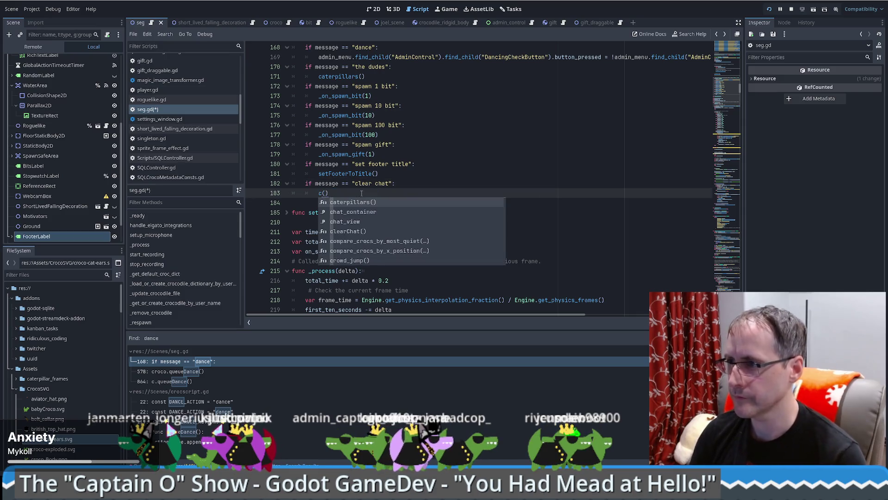
{"action": "type", "text": "le"}
{"action": "key", "text": "Return"}
{"action": "left_click", "coordinate": [338, 192], "text": "ctrl"}
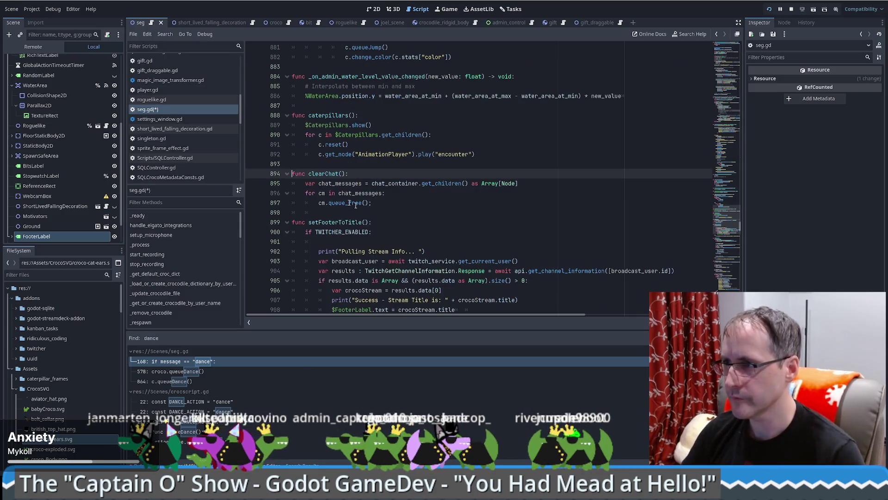
{"action": "key", "text": "alt+Left"}
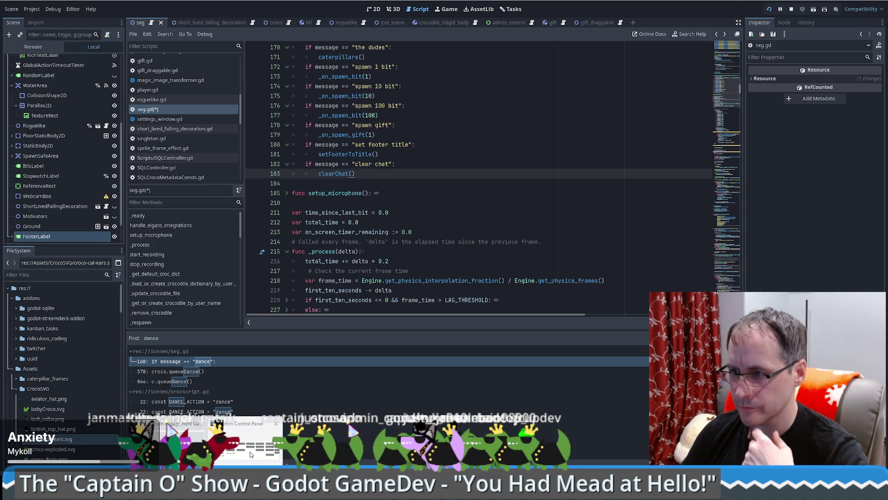
Bring the Admin Control Panel window forward from its taskbar preview
{"action": "left_click", "coordinate": [250, 455]}
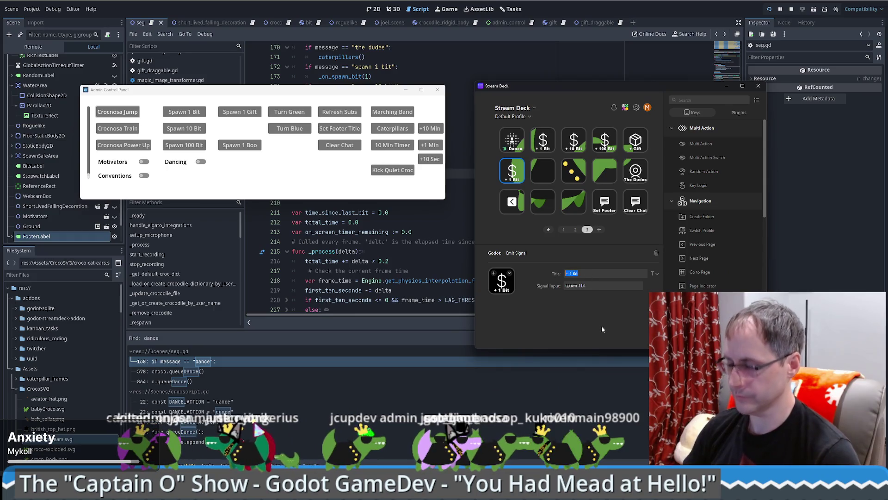
Title the new key '+1 Min' and widen the Admin Control Panel to show all timer actions
{"action": "type", "text": "+1"}
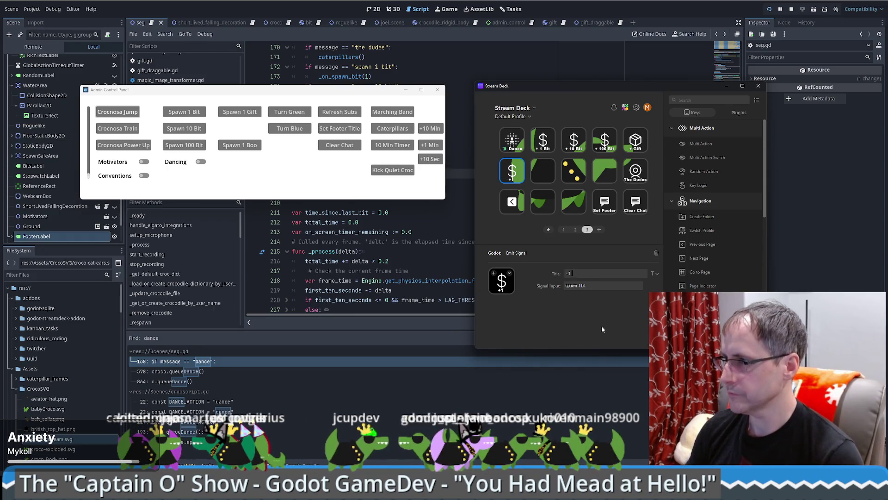
{"action": "type", "text": " Min"}
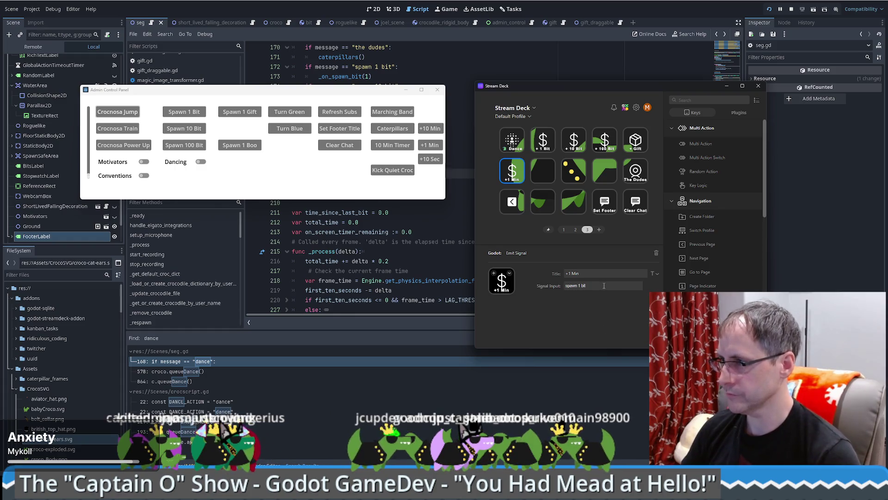
{"action": "left_click_drag", "start_coordinate": [603, 285], "coordinate": [566, 285]}
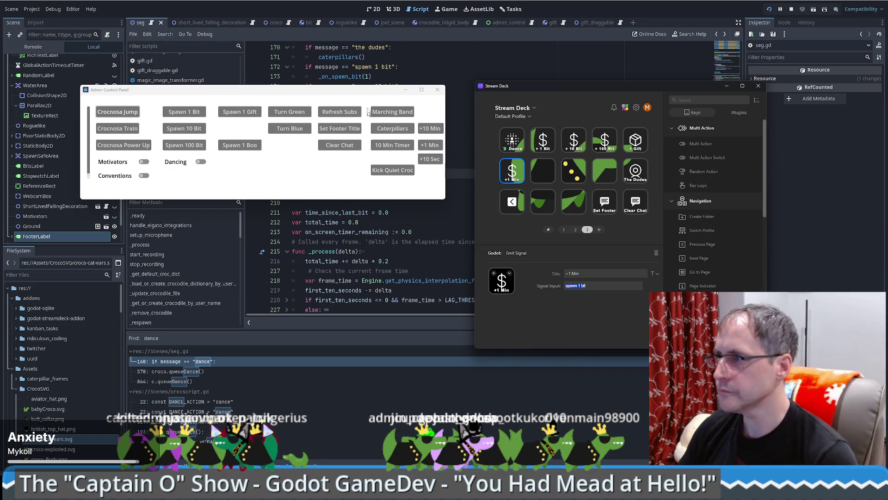
{"action": "left_click_drag", "start_coordinate": [407, 89], "coordinate": [332, 70]}
{"action": "left_click_drag", "start_coordinate": [371, 93], "coordinate": [407, 93]}
Shift Set Footer and Clear Chat one slot left and add a fourth key page
{"action": "left_click", "coordinate": [602, 202]}
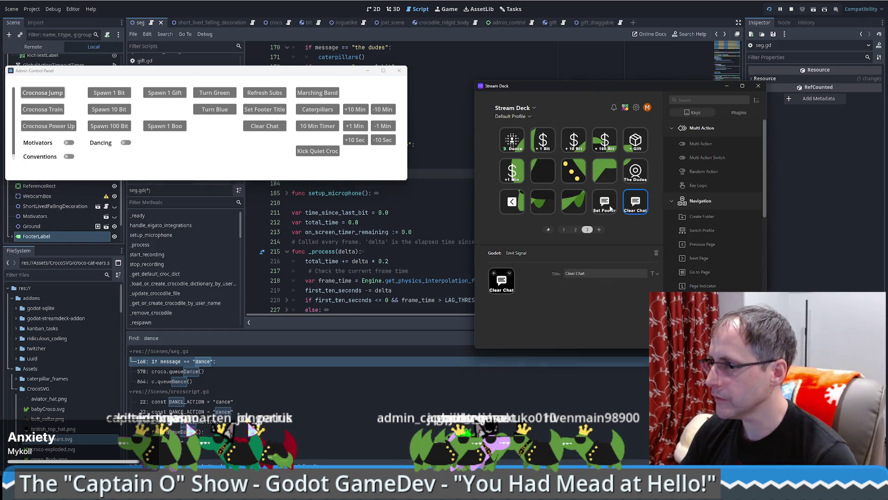
{"action": "left_click_drag", "start_coordinate": [602, 203], "coordinate": [574, 204]}
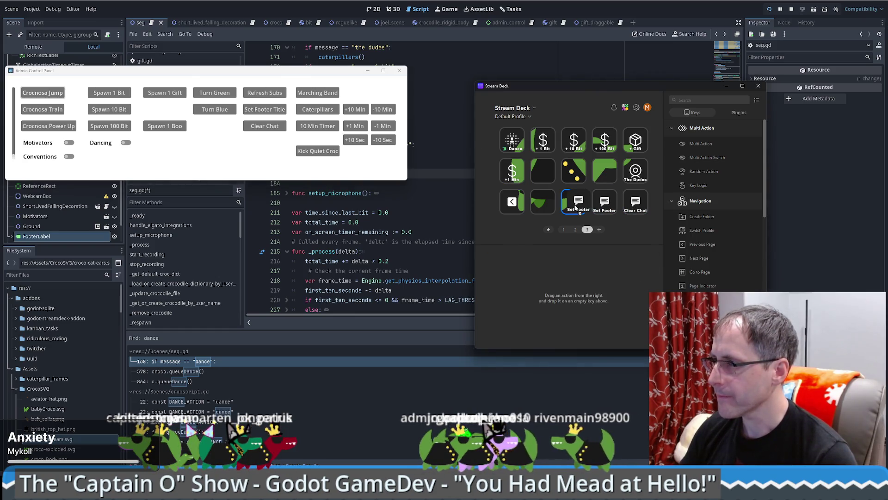
{"action": "left_click_drag", "start_coordinate": [636, 202], "coordinate": [605, 202]}
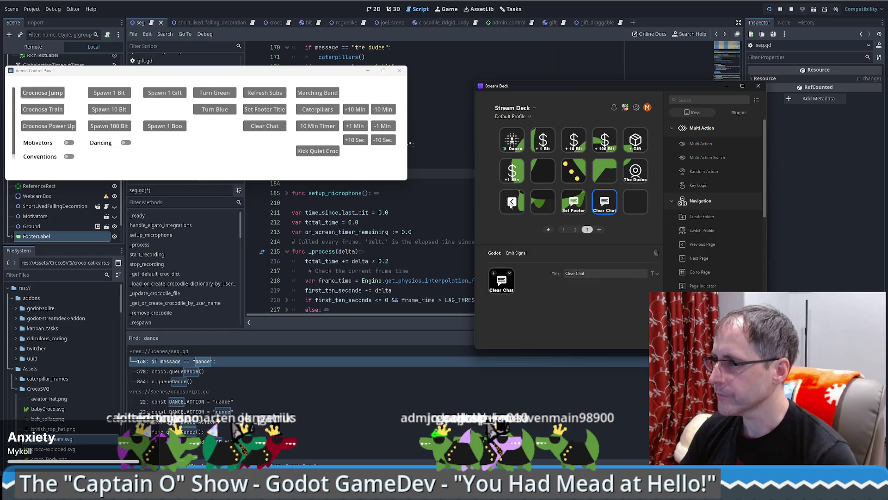
{"action": "left_click", "coordinate": [640, 207]}
{"action": "left_click", "coordinate": [599, 229]}
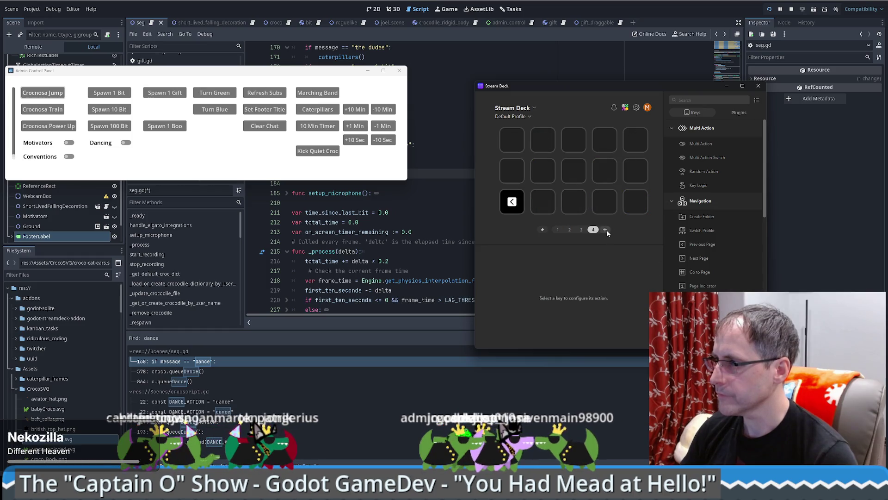
{"action": "left_click", "coordinate": [581, 229]}
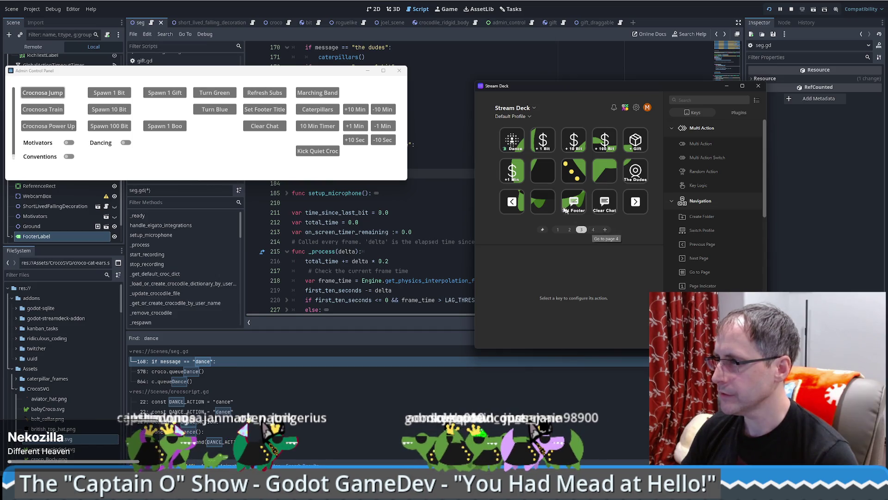
{"action": "left_click", "coordinate": [513, 176]}
{"action": "right_click", "coordinate": [513, 177]}
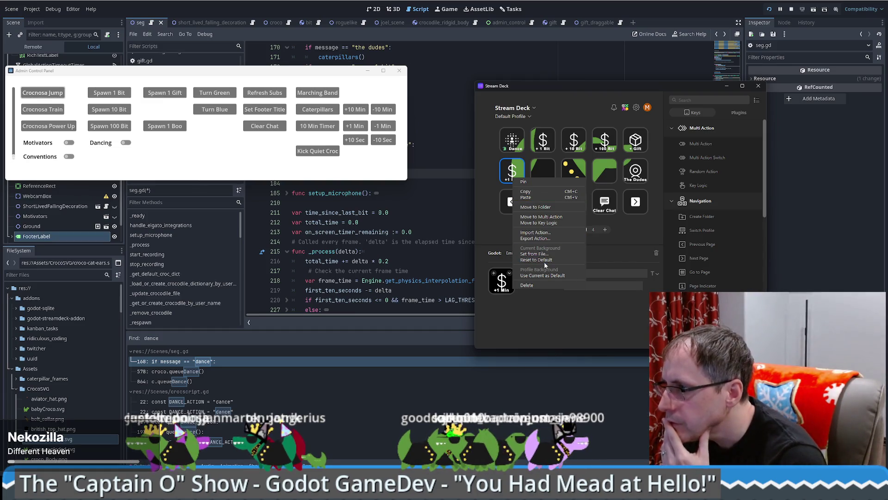
Delete the +1 Min key's action and copy page three's keys onto page four
{"action": "left_click", "coordinate": [527, 285]}
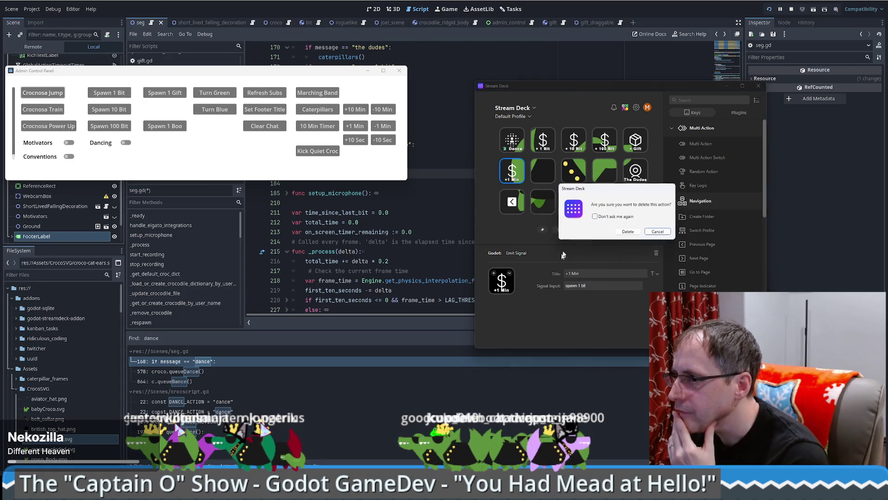
{"action": "left_click", "coordinate": [631, 234]}
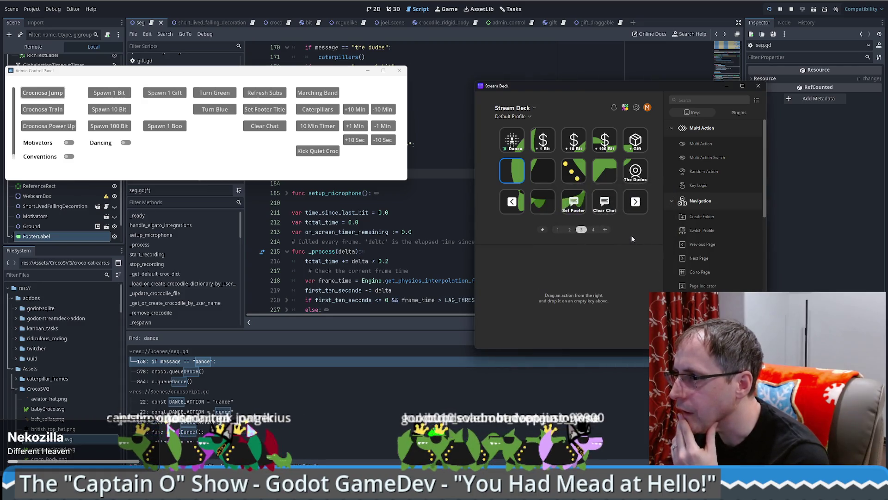
{"action": "right_click", "coordinate": [583, 230]}
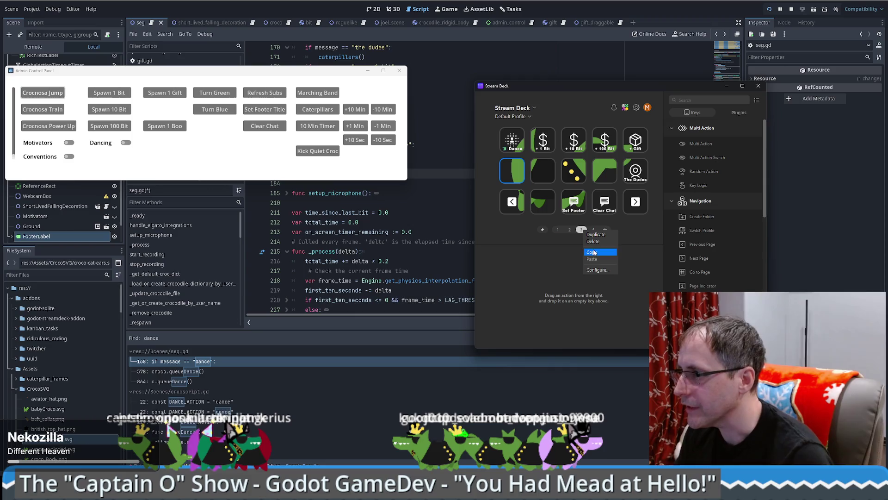
{"action": "left_click", "coordinate": [593, 229]}
{"action": "right_click", "coordinate": [594, 231]}
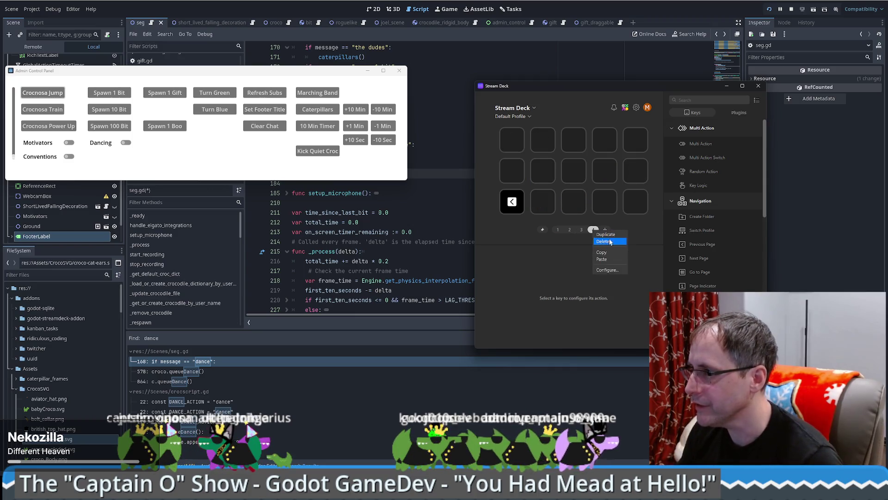
{"action": "left_click", "coordinate": [609, 258]}
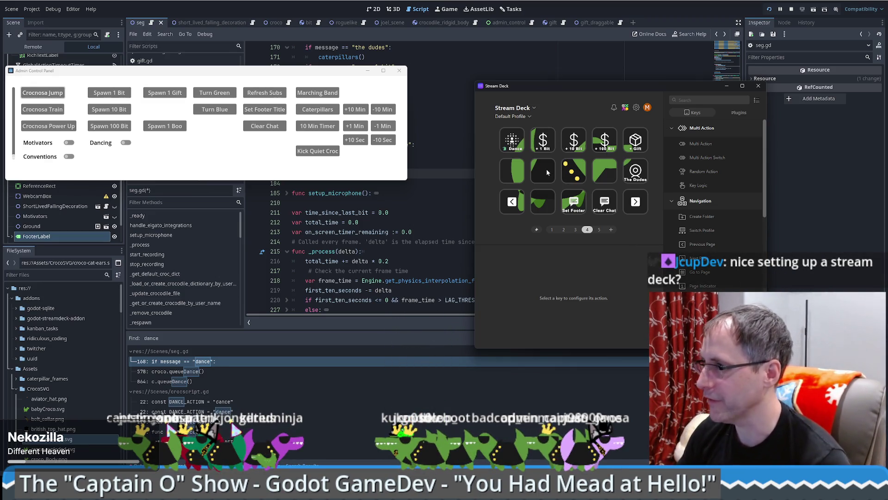
Check the pasted Dance key, then delete the empty fifth page
{"action": "left_click", "coordinate": [512, 147]}
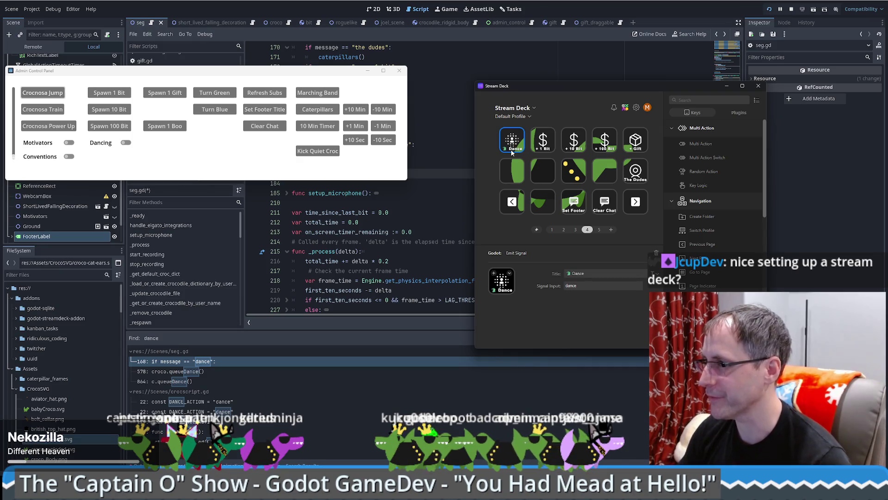
{"action": "left_click", "coordinate": [599, 230]}
{"action": "left_click", "coordinate": [588, 229]}
{"action": "right_click", "coordinate": [599, 229]}
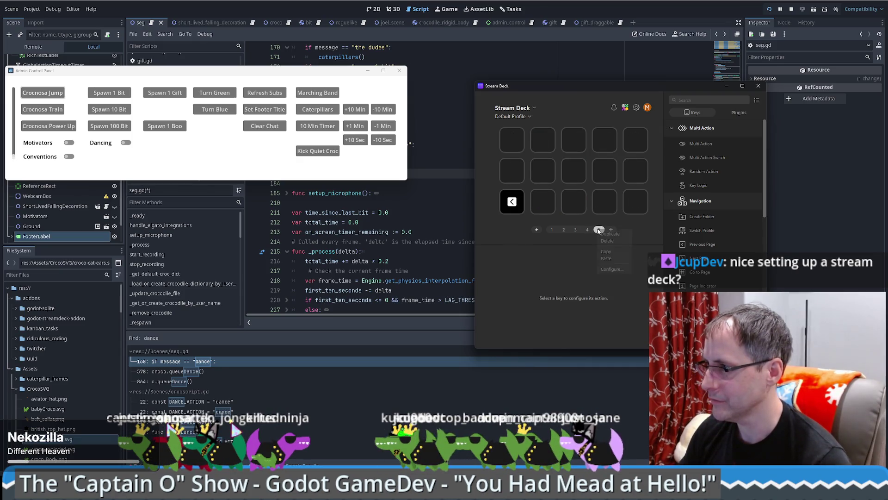
{"action": "left_click", "coordinate": [614, 243]}
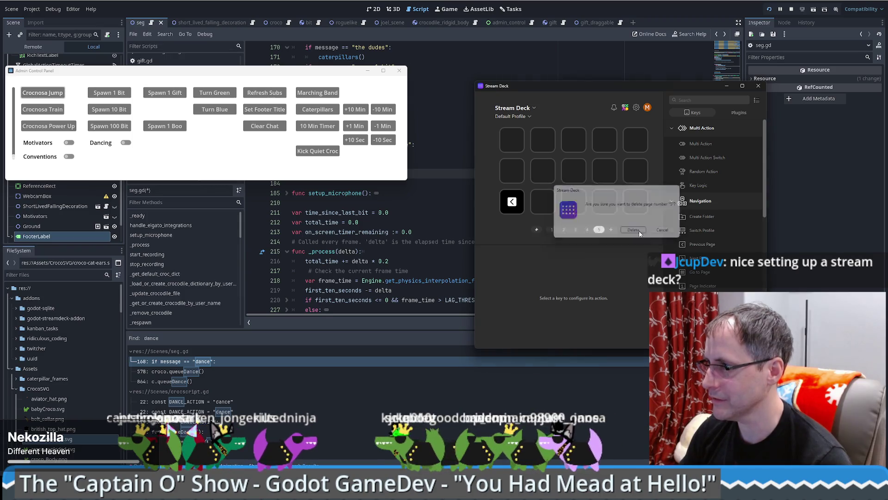
{"action": "left_click", "coordinate": [635, 230]}
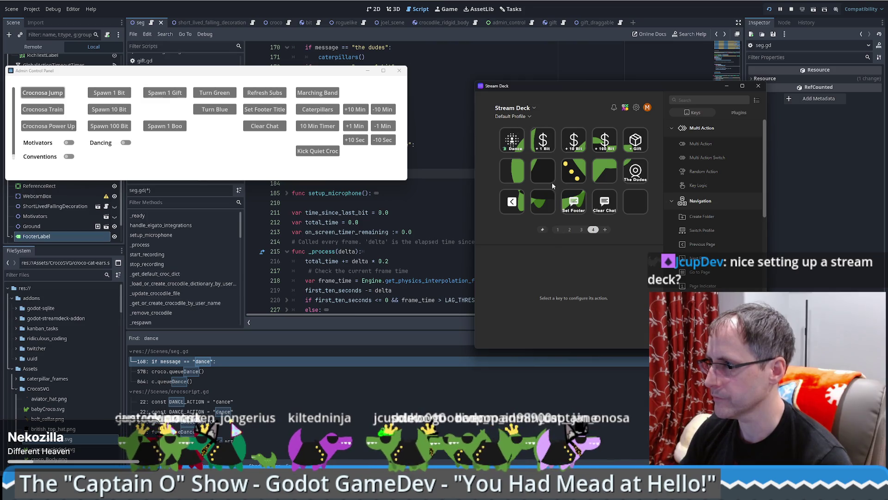
{"action": "left_click", "coordinate": [637, 108]}
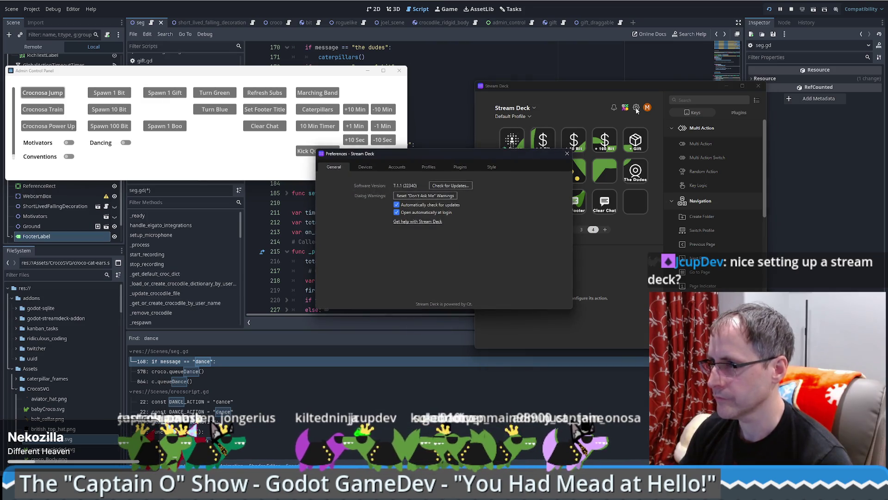
Close the Preferences - Stream Deck window
{"action": "left_click", "coordinate": [567, 153]}
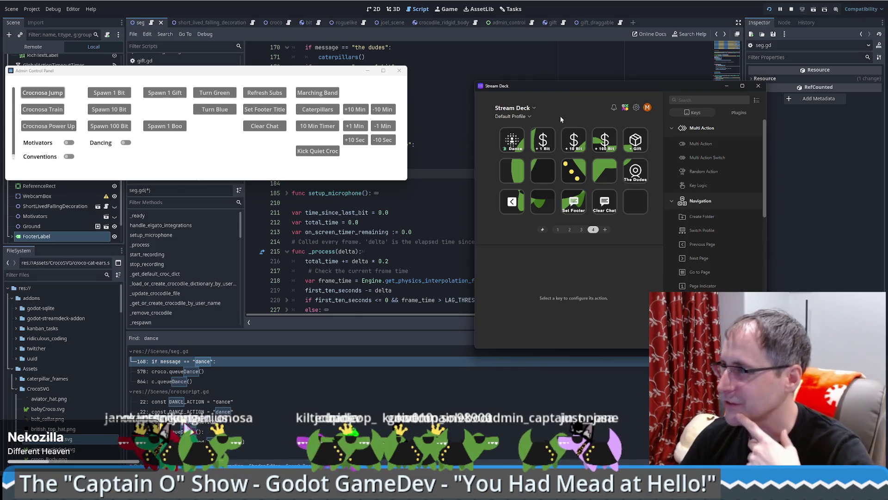
Load the croc-and-mug picture via an empty key's Current Background > Set from File
{"action": "left_click", "coordinate": [533, 108]}
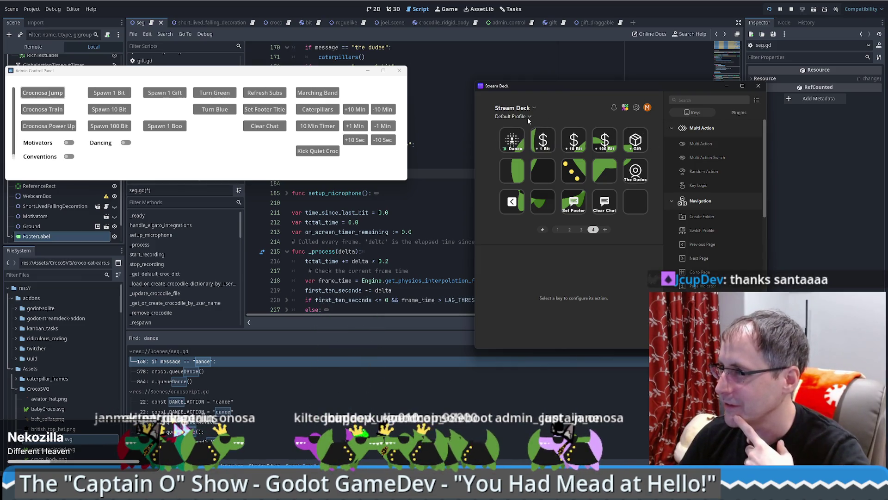
{"action": "left_click", "coordinate": [578, 109]}
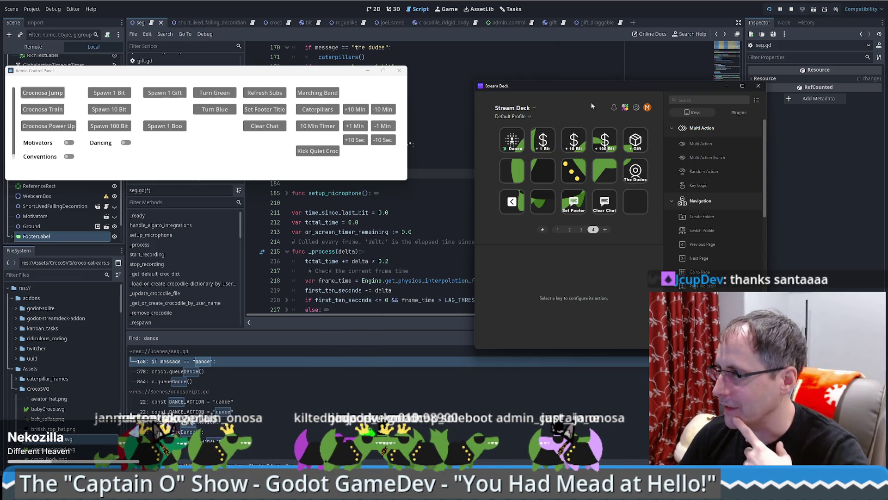
{"action": "left_click", "coordinate": [637, 108]}
{"action": "left_click", "coordinate": [566, 155]}
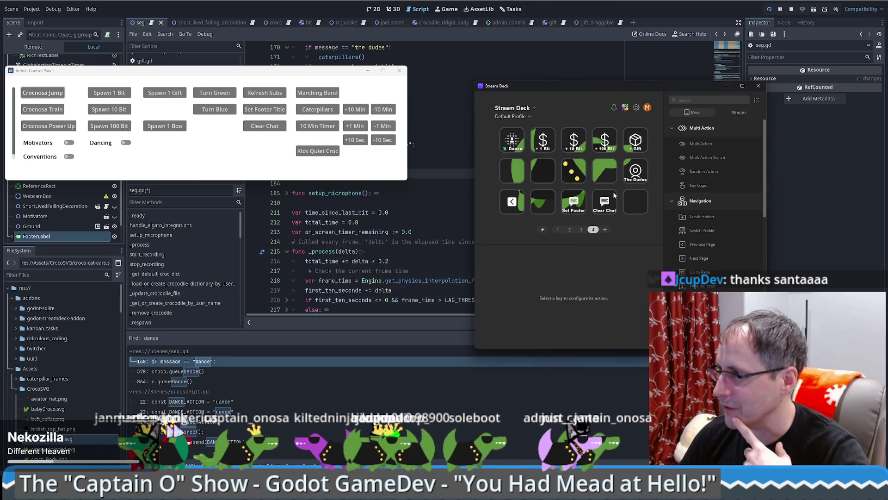
{"action": "right_click", "coordinate": [633, 198]}
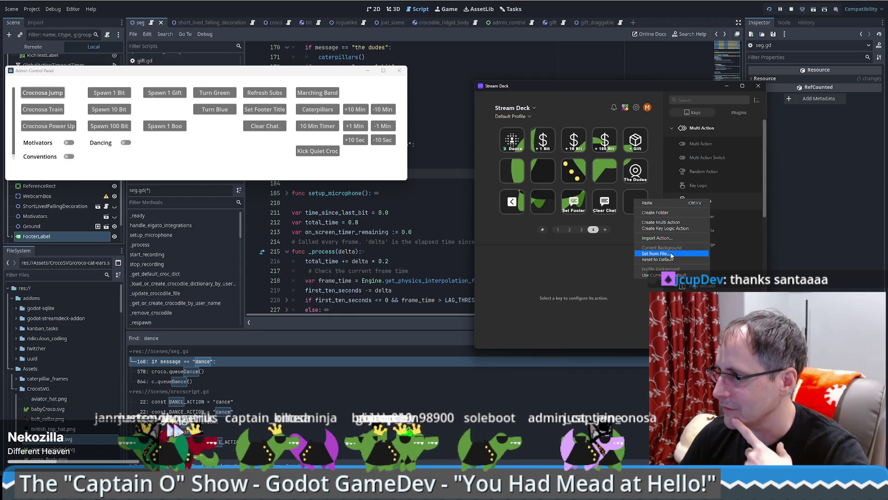
{"action": "left_click", "coordinate": [551, 270]}
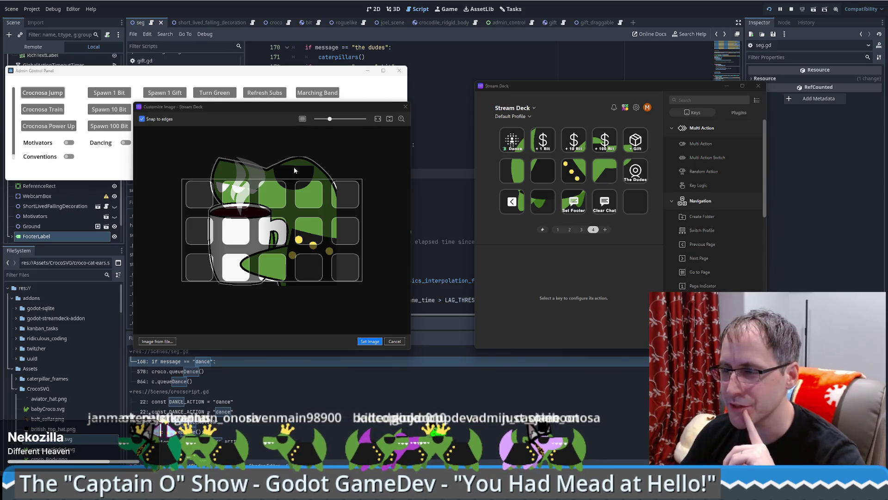
Zoom and position the croc picture over the key grid, then apply it with Set Image
{"action": "left_click", "coordinate": [326, 124]}
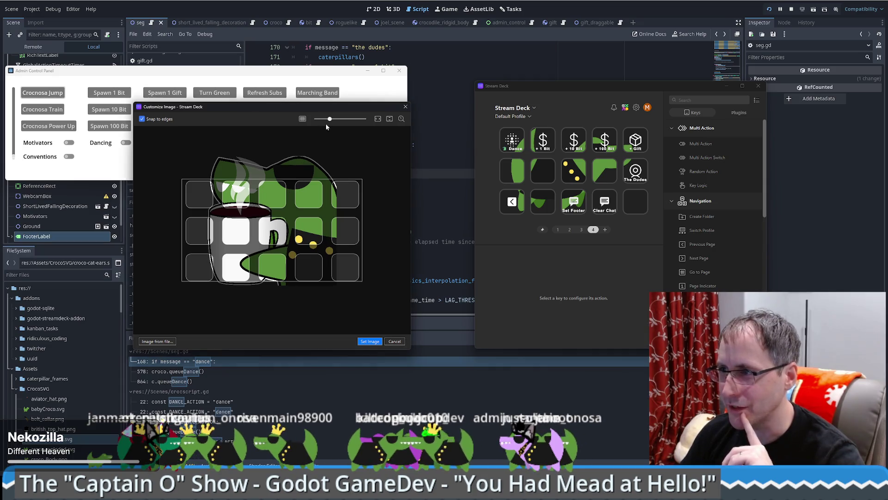
{"action": "left_click_drag", "start_coordinate": [330, 119], "coordinate": [327, 119]}
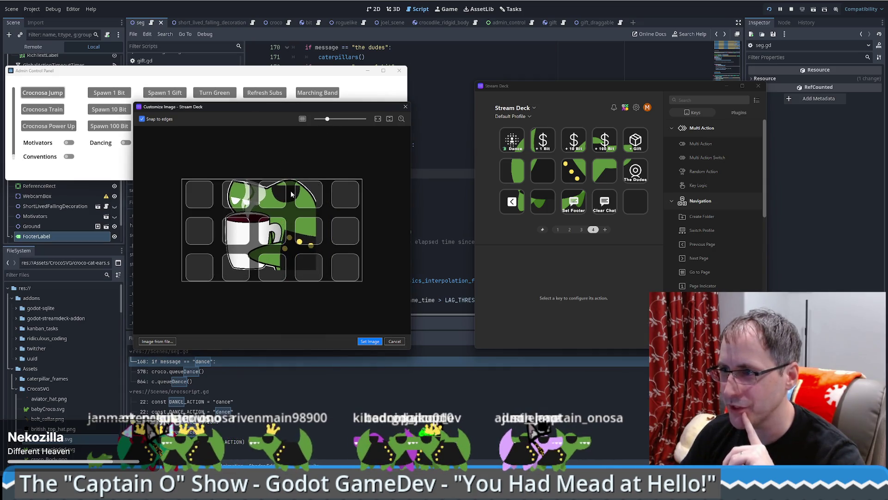
{"action": "left_click_drag", "start_coordinate": [291, 196], "coordinate": [289, 195]}
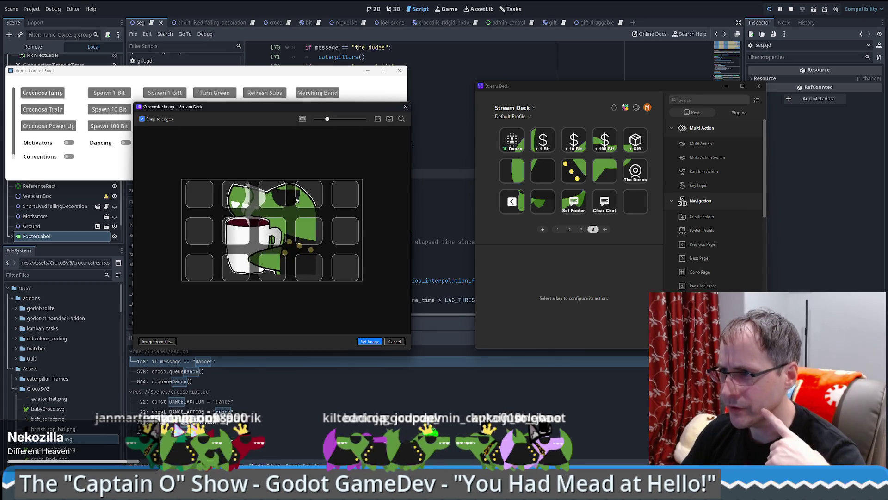
{"action": "left_click_drag", "start_coordinate": [295, 204], "coordinate": [328, 207]}
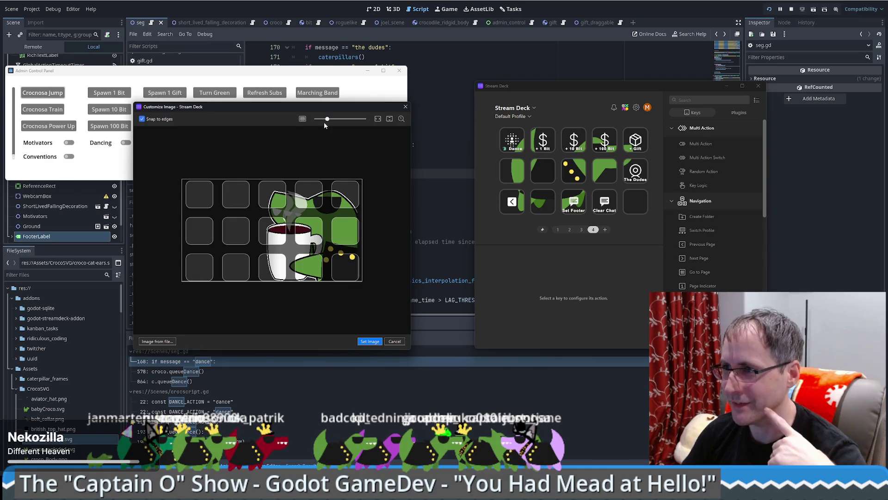
{"action": "left_click_drag", "start_coordinate": [327, 119], "coordinate": [329, 119]}
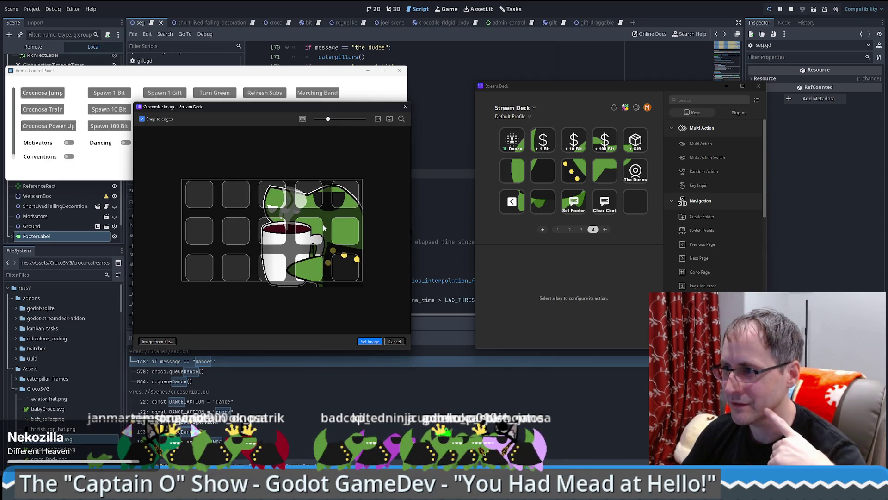
{"action": "left_click_drag", "start_coordinate": [323, 225], "coordinate": [318, 222]}
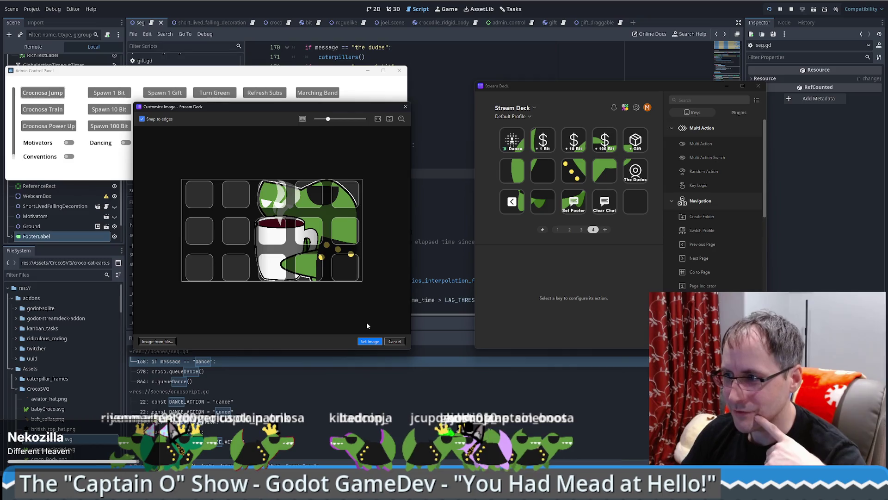
{"action": "left_click", "coordinate": [369, 341]}
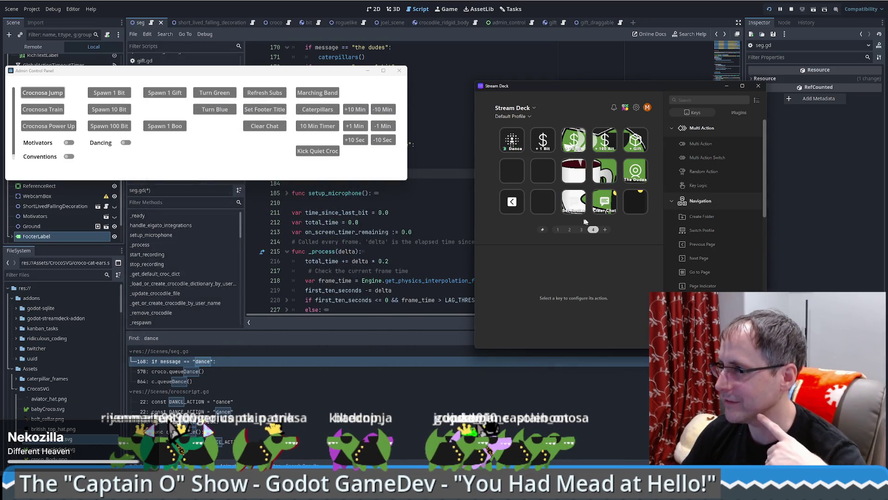
Choose Set from File for the background again from the empty bottom-right key
{"action": "right_click", "coordinate": [638, 205]}
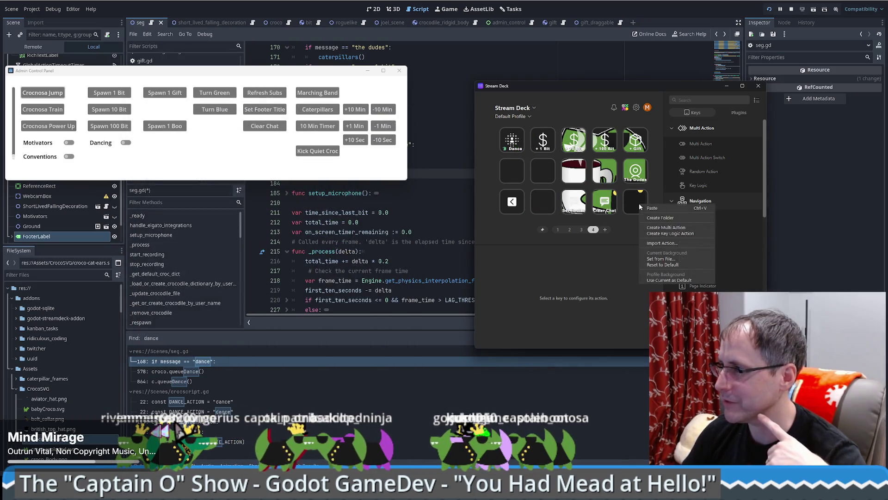
{"action": "left_click", "coordinate": [665, 260]}
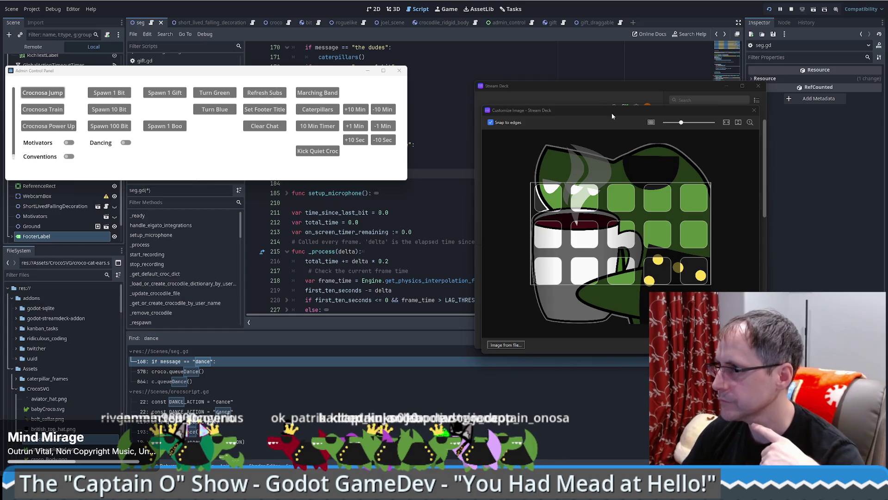
Zoom and reposition the croc-and-mug picture, then set it as the page 4 background across all fifteen keys
{"action": "mouse_move", "coordinate": [612, 112]}
{"action": "left_mouse_down"}
{"action": "mouse_move", "coordinate": [422, 81]}
{"action": "mouse_move", "coordinate": [431, 71]}
{"action": "left_mouse_up"}
{"action": "mouse_move", "coordinate": [498, 82]}
{"action": "left_mouse_down"}
{"action": "mouse_move", "coordinate": [506, 82]}
{"action": "mouse_move", "coordinate": [496, 82]}
{"action": "left_mouse_up"}
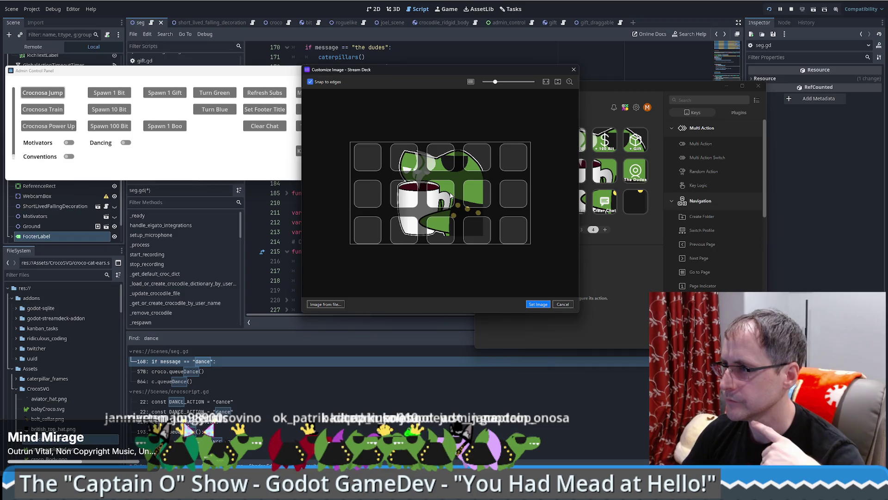
{"action": "scroll", "coordinate": [451, 199], "scroll_direction": "down", "scroll_amount": 1}
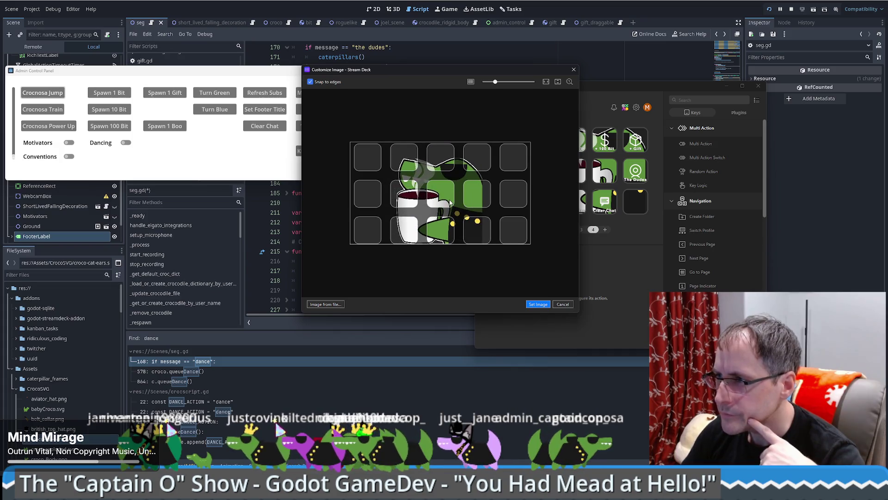
{"action": "left_click_drag", "start_coordinate": [495, 82], "coordinate": [500, 82]}
{"action": "left_click_drag", "start_coordinate": [465, 207], "coordinate": [464, 230]}
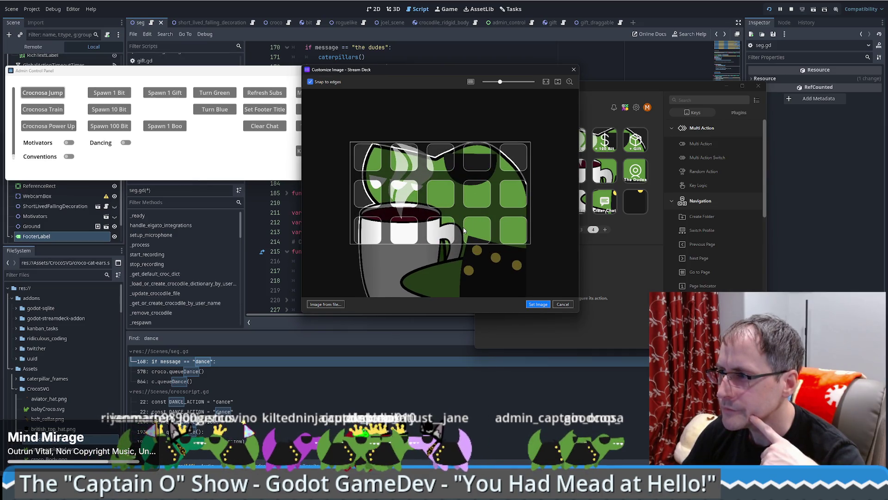
{"action": "left_click_drag", "start_coordinate": [463, 230], "coordinate": [462, 230]}
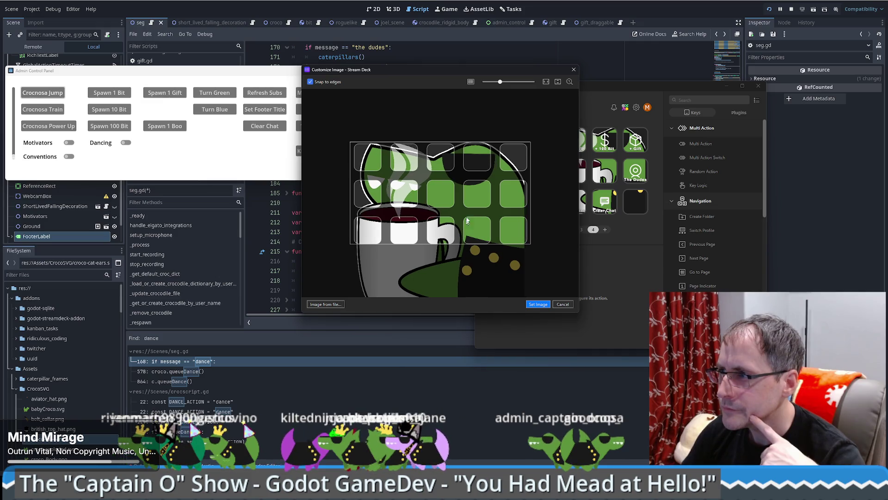
{"action": "left_click_drag", "start_coordinate": [500, 82], "coordinate": [500, 82]}
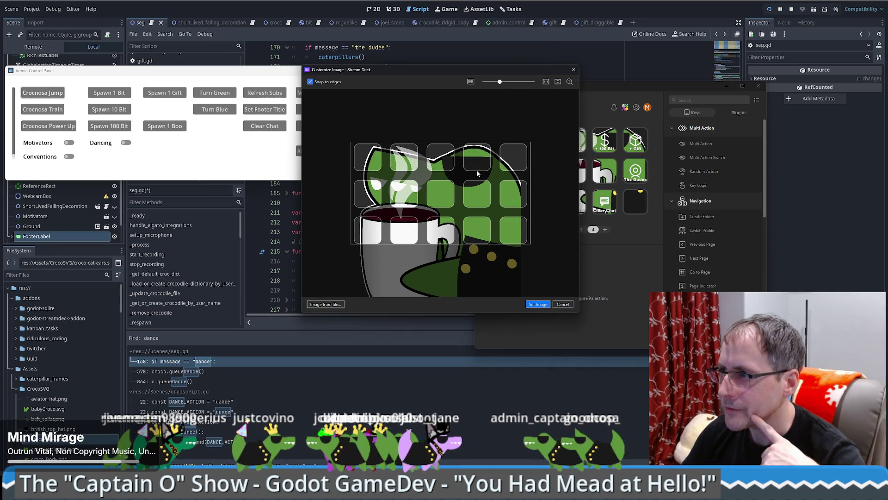
{"action": "left_click", "coordinate": [536, 305]}
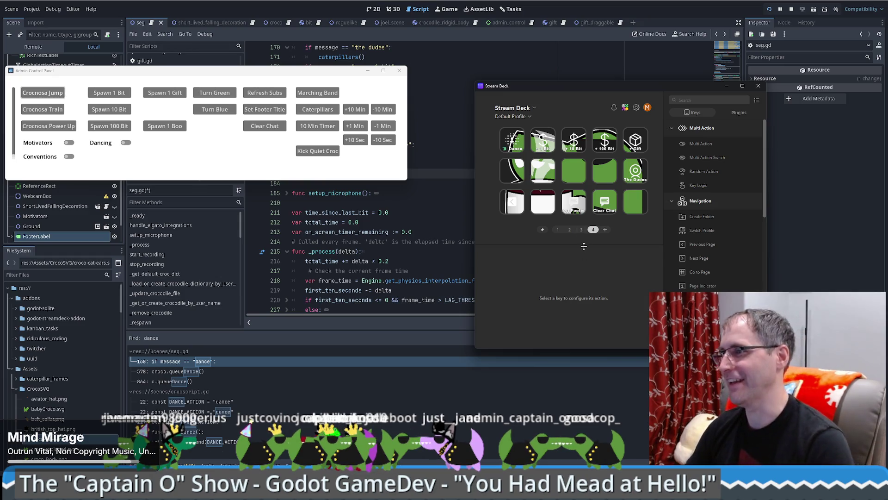
{"action": "left_click", "coordinate": [512, 140]}
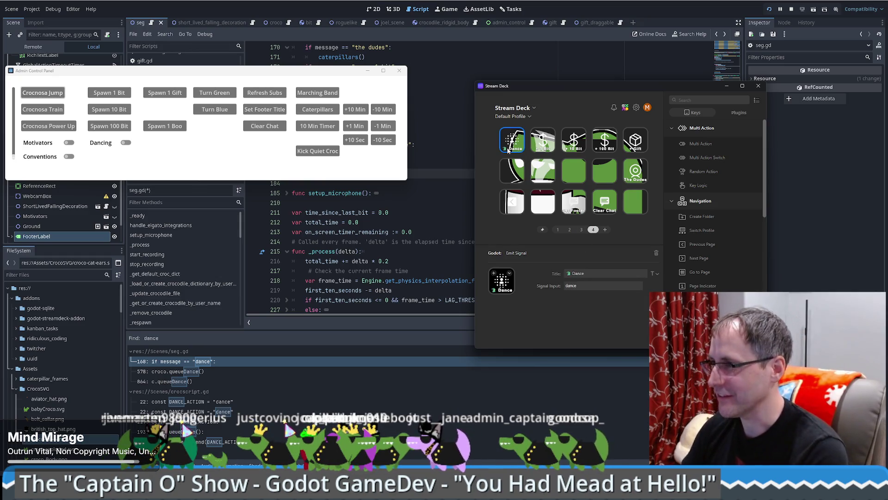
Delete the Dance key, then retitle the +1 Bit key '1 Min' with signal input 'add 1 minute'
{"action": "key", "text": "Delete"}
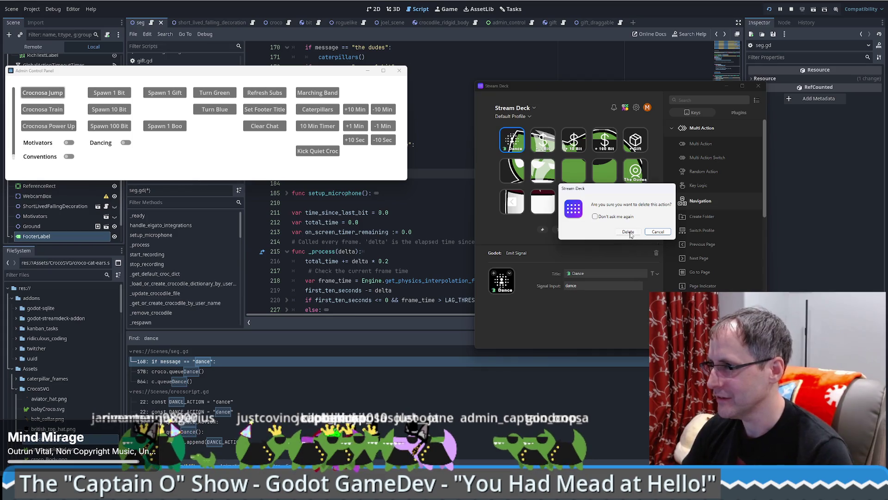
{"action": "left_click", "coordinate": [630, 235]}
{"action": "left_click", "coordinate": [545, 140]}
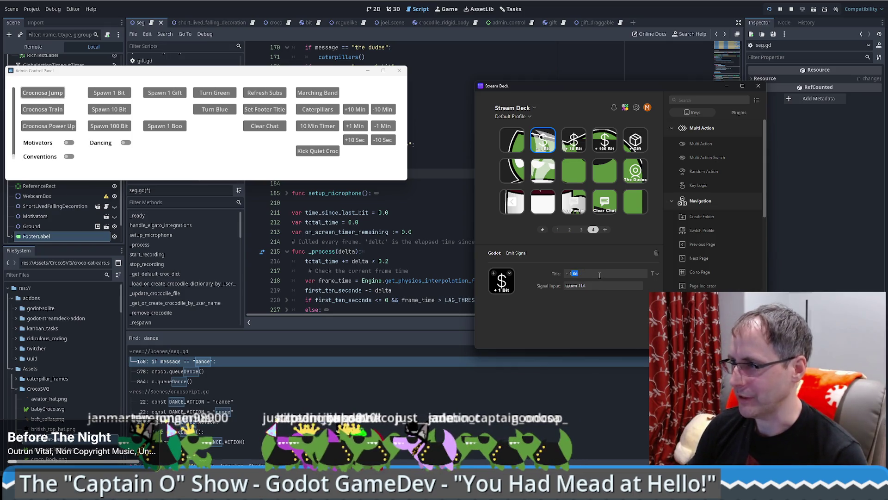
{"action": "type", "text": "1"}
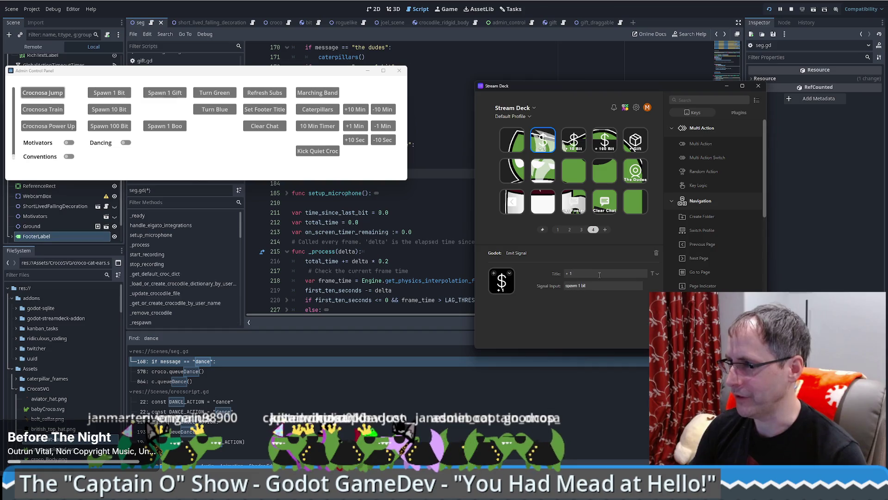
{"action": "type", "text": " Min"}
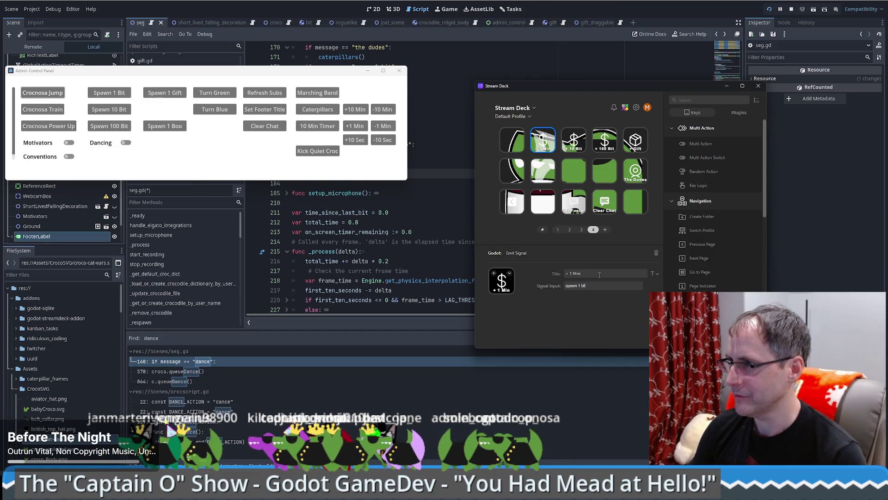
{"action": "key", "text": "Tab"}
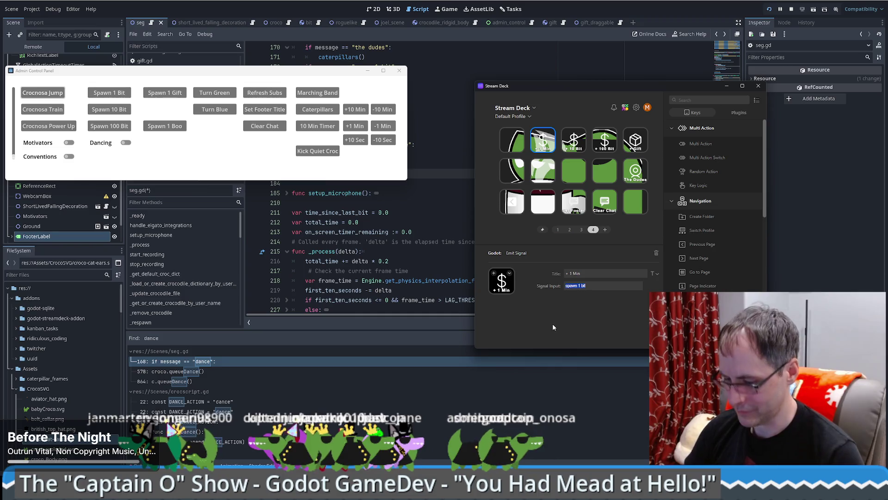
{"action": "type", "text": "add"}
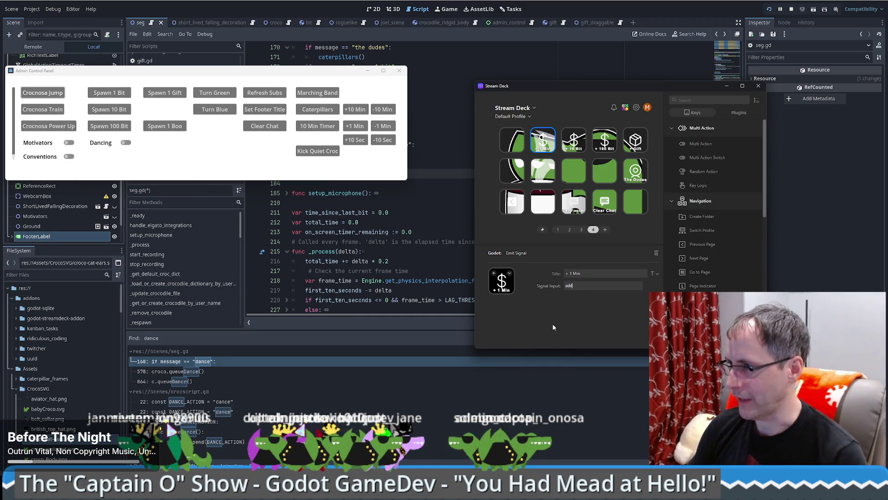
{"action": "type", "text": " 1 minute"}
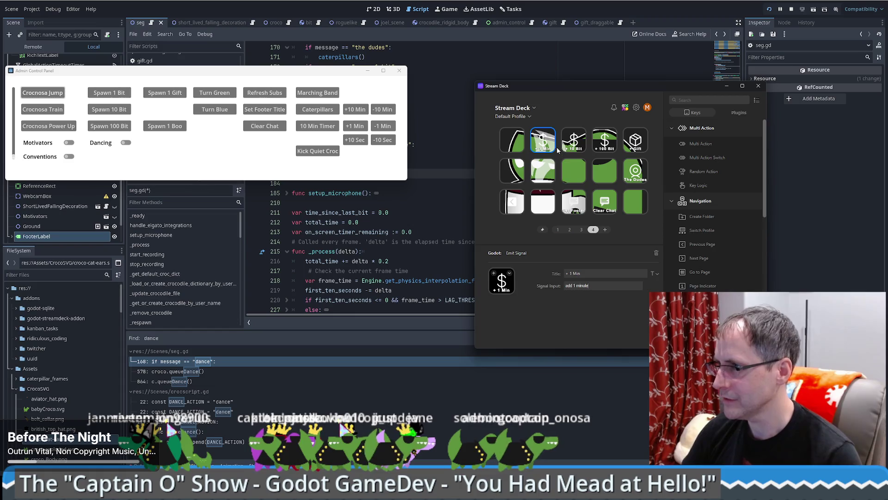
Give the key the white stopwatch icon from the Stream Deck icon library, searching 'time'
{"action": "left_click", "coordinate": [504, 287]}
{"action": "left_click", "coordinate": [504, 289]}
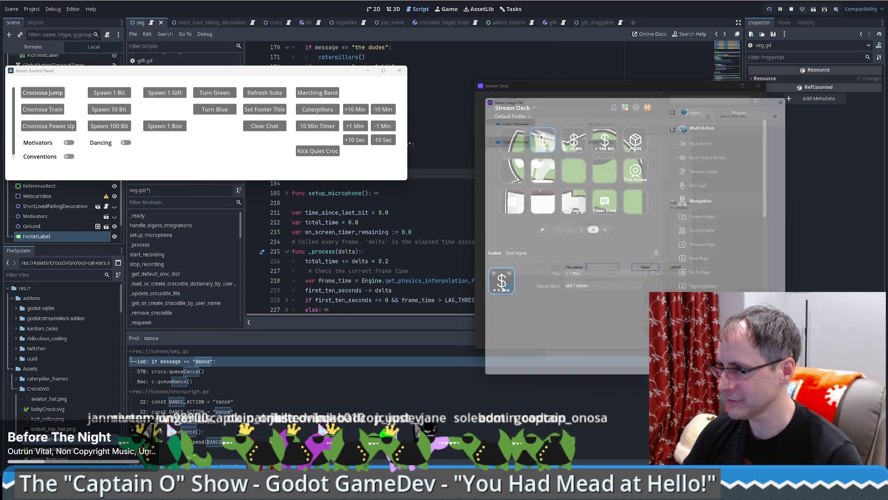
{"action": "key", "text": "Escape"}
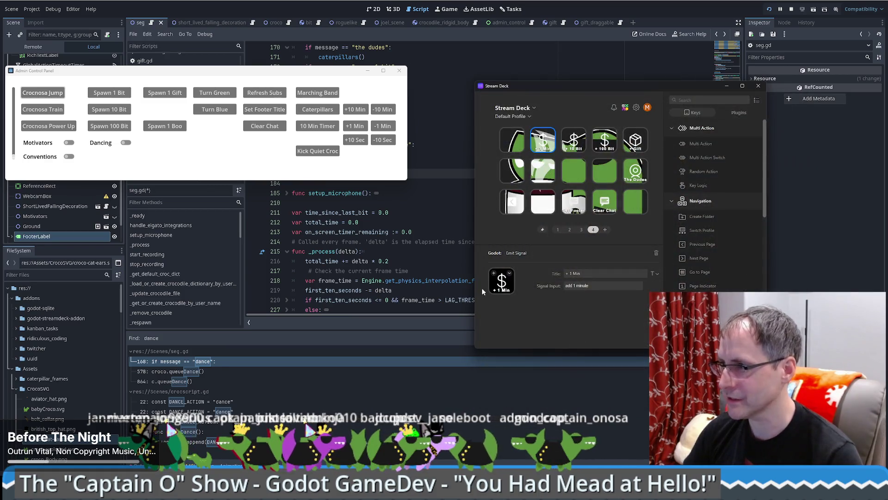
{"action": "left_click", "coordinate": [507, 284]}
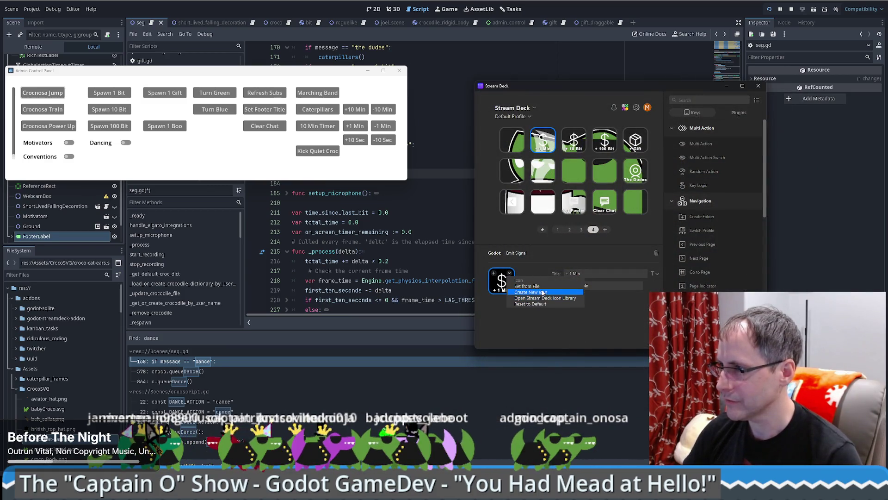
{"action": "left_click", "coordinate": [510, 275]}
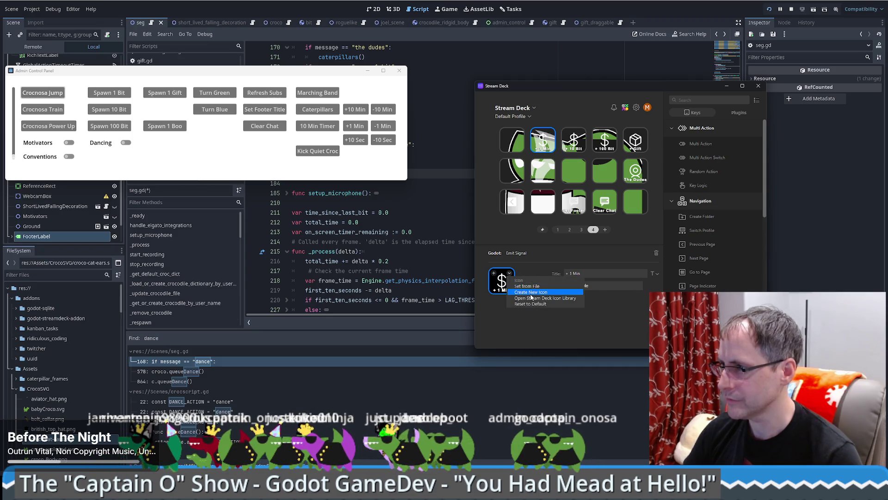
{"action": "left_click", "coordinate": [498, 287]}
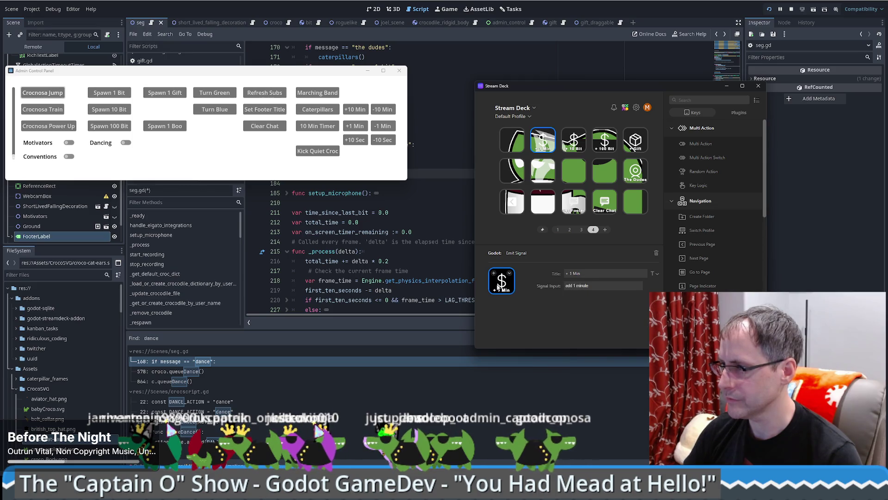
{"action": "left_click", "coordinate": [501, 281]}
{"action": "left_click", "coordinate": [525, 296]}
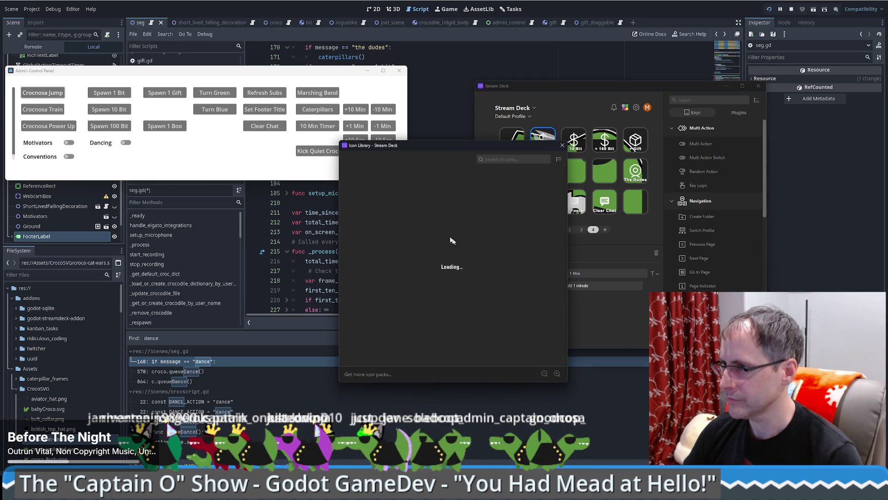
{"action": "left_click", "coordinate": [517, 159]}
{"action": "type", "text": "time"}
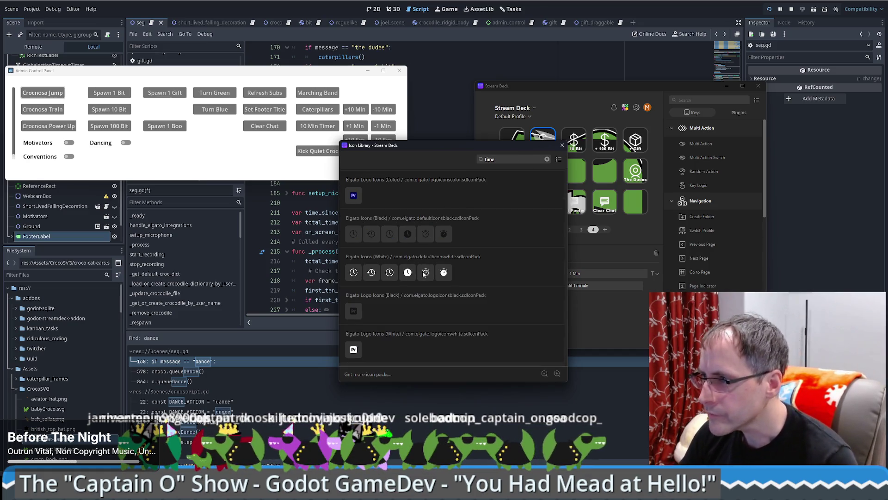
{"action": "left_click", "coordinate": [427, 275]}
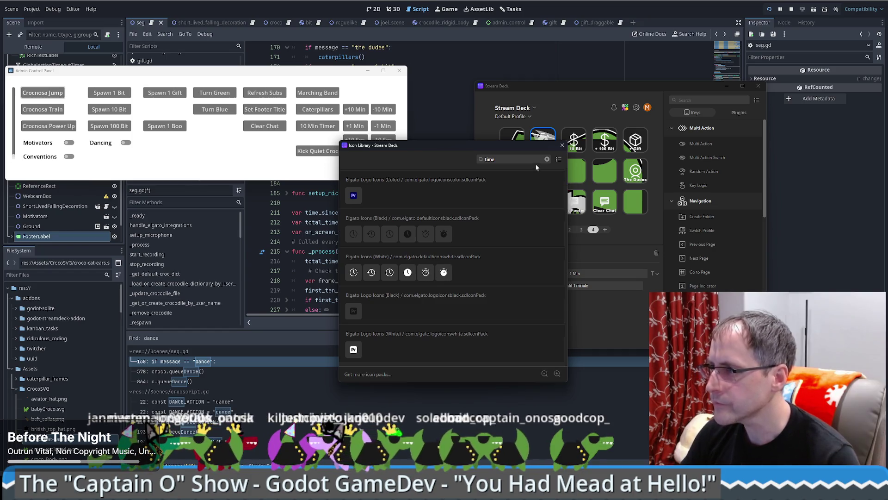
{"action": "left_click", "coordinate": [562, 145]}
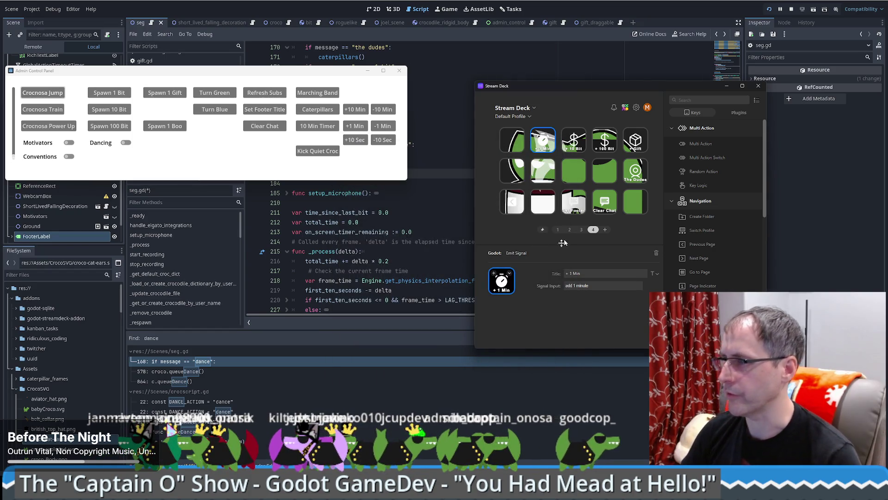
{"action": "left_click", "coordinate": [580, 144]}
Delete the +10 Bit, +100 Bit and +Gift keys
{"action": "key", "text": "Delete"}
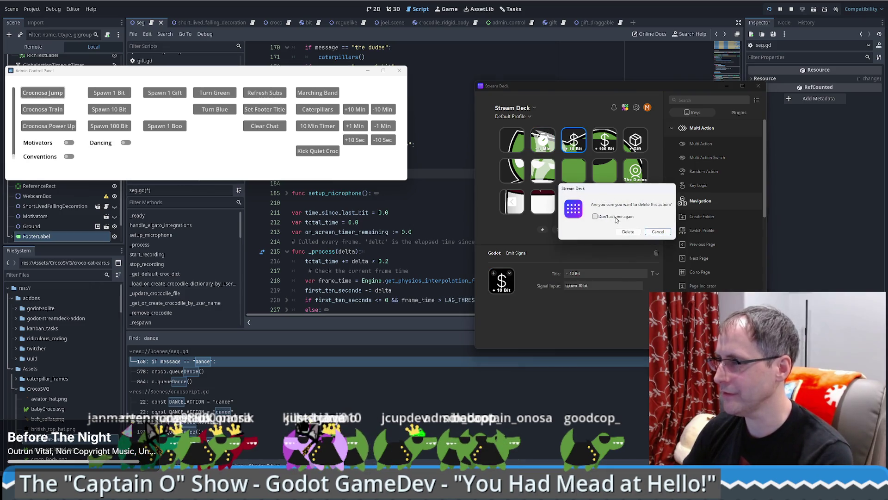
{"action": "left_click", "coordinate": [625, 231]}
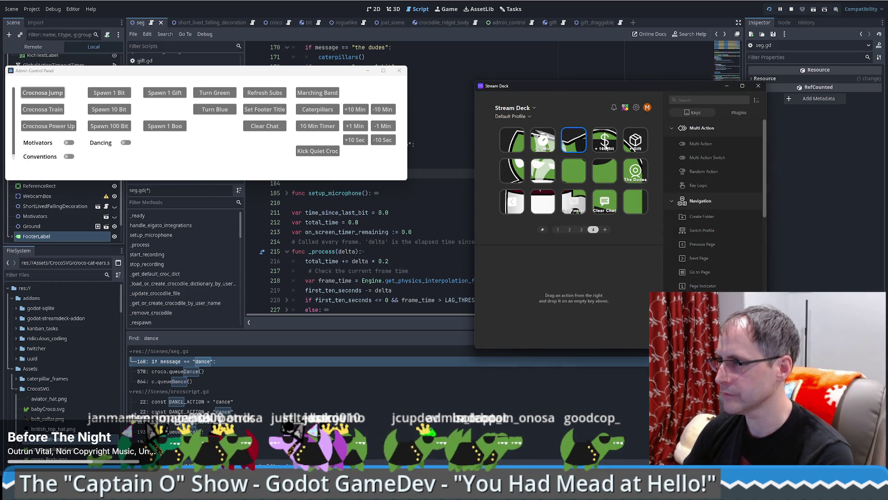
{"action": "left_click", "coordinate": [605, 142]}
{"action": "key", "text": "Delete"}
{"action": "left_click", "coordinate": [627, 232]}
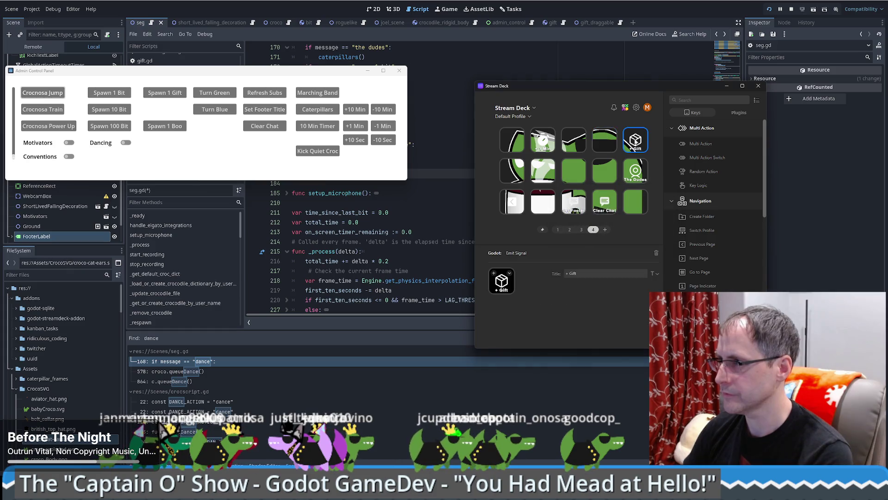
{"action": "key", "text": "Delete"}
{"action": "left_click", "coordinate": [627, 232]}
Delete The Dudes, Clear Chat and one more key, then reselect the +1 Min key
{"action": "key", "text": "Delete"}
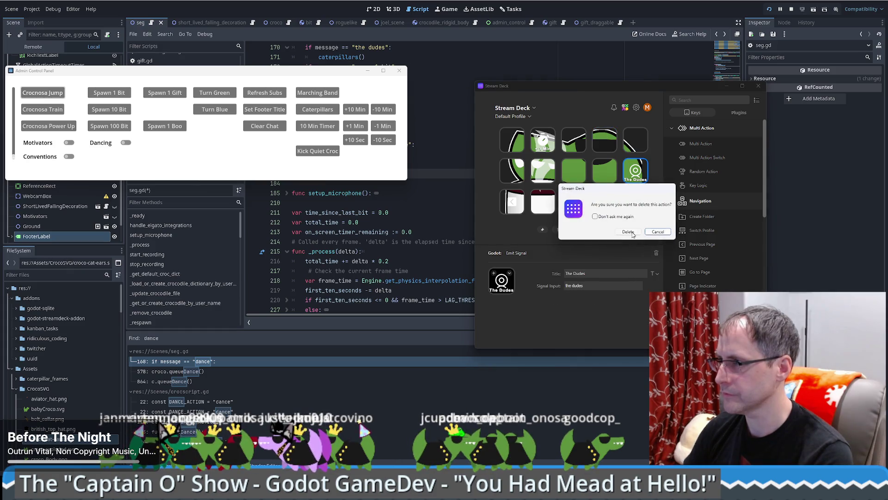
{"action": "left_click", "coordinate": [628, 231]}
{"action": "left_click", "coordinate": [606, 203]}
{"action": "key", "text": "Delete"}
{"action": "left_click", "coordinate": [627, 232]}
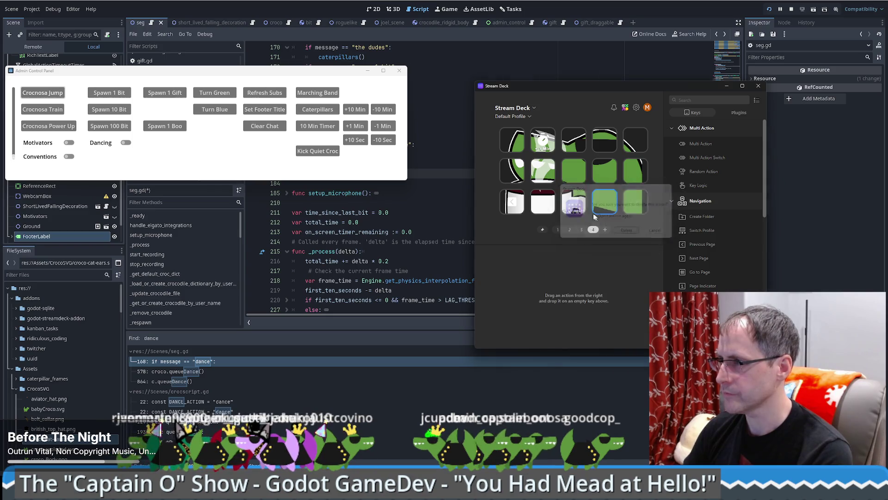
{"action": "left_click", "coordinate": [634, 204]}
{"action": "key", "text": "Delete"}
{"action": "left_click", "coordinate": [628, 231]}
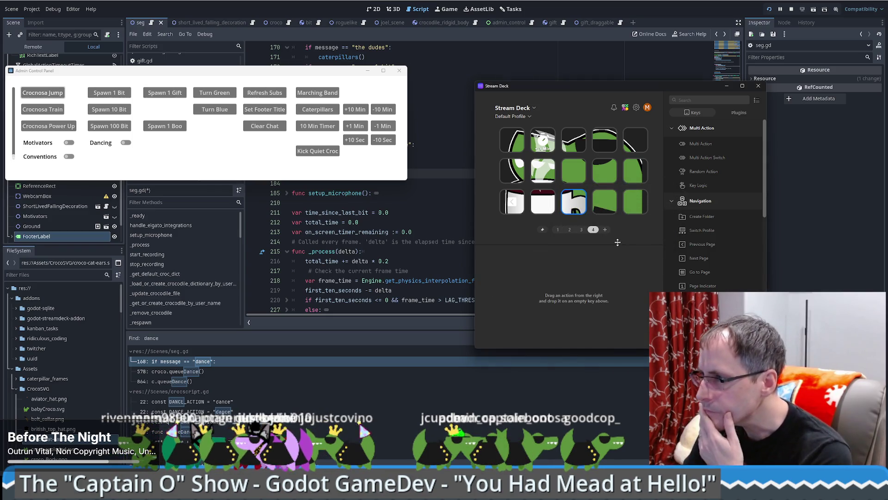
{"action": "left_click", "coordinate": [541, 137]}
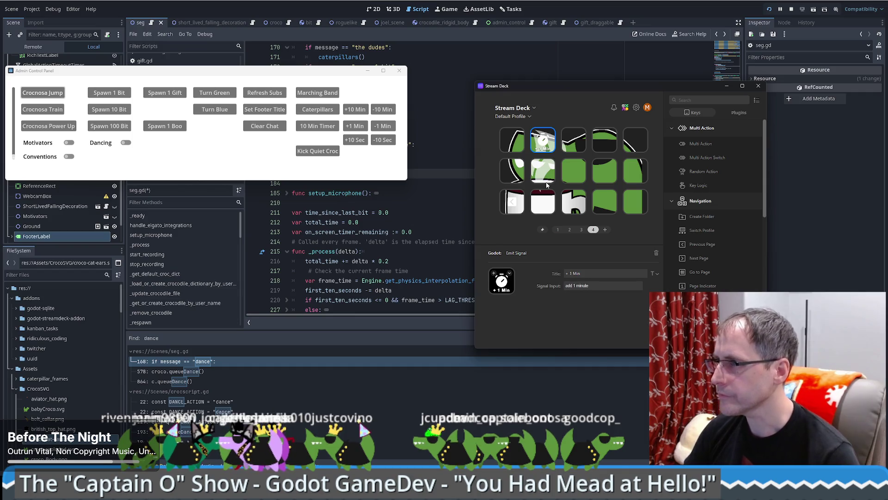
Paste the +1 Min action into the empty second-row key and make it '- 1 Min' sending 'subtract 1 minute'
{"action": "right_click", "coordinate": [544, 166]}
{"action": "key", "text": "Escape"}
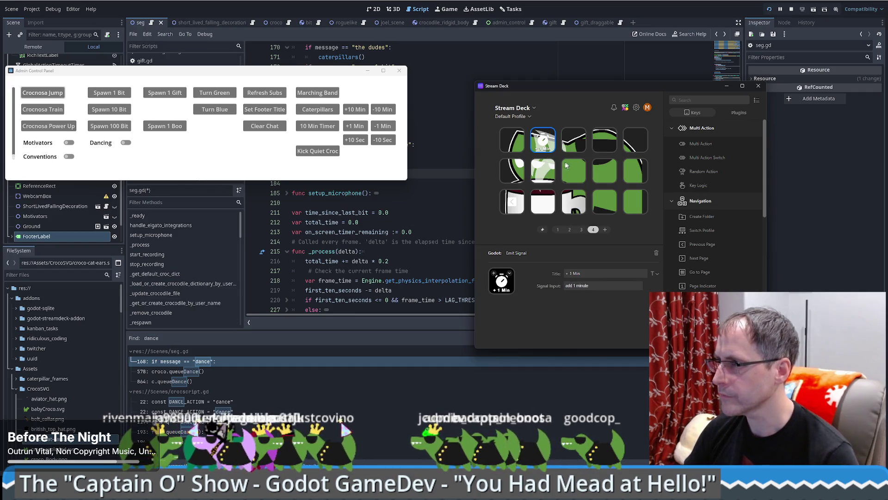
{"action": "right_click", "coordinate": [544, 167]}
{"action": "left_click", "coordinate": [561, 171]}
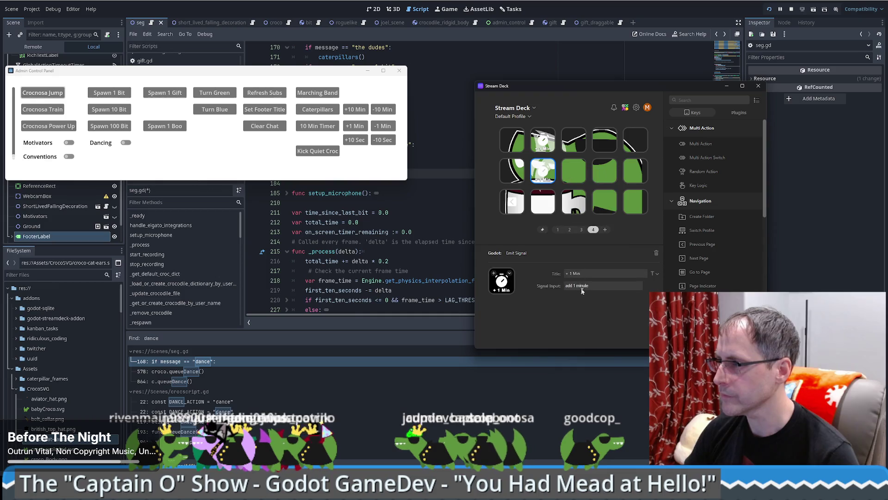
{"action": "left_click", "coordinate": [568, 273]}
{"action": "key", "text": "BackSpace"}
{"action": "type", "text": "-"}
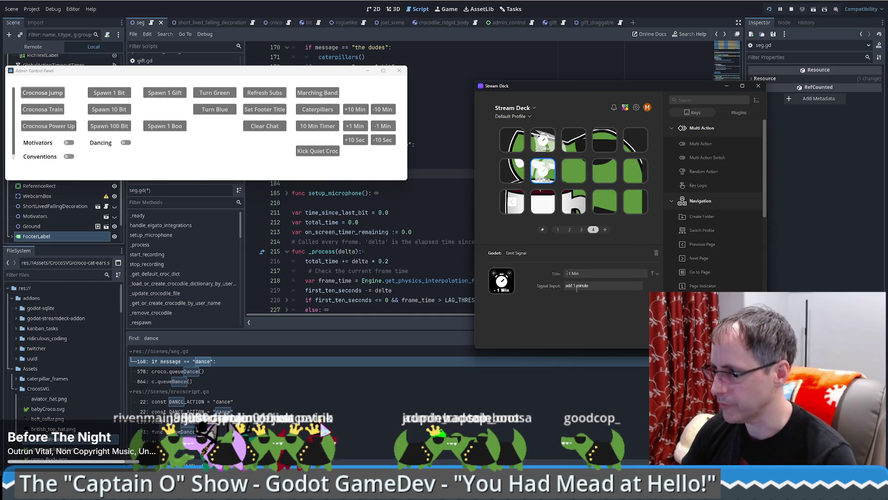
{"action": "left_click_drag", "start_coordinate": [573, 285], "coordinate": [526, 284]}
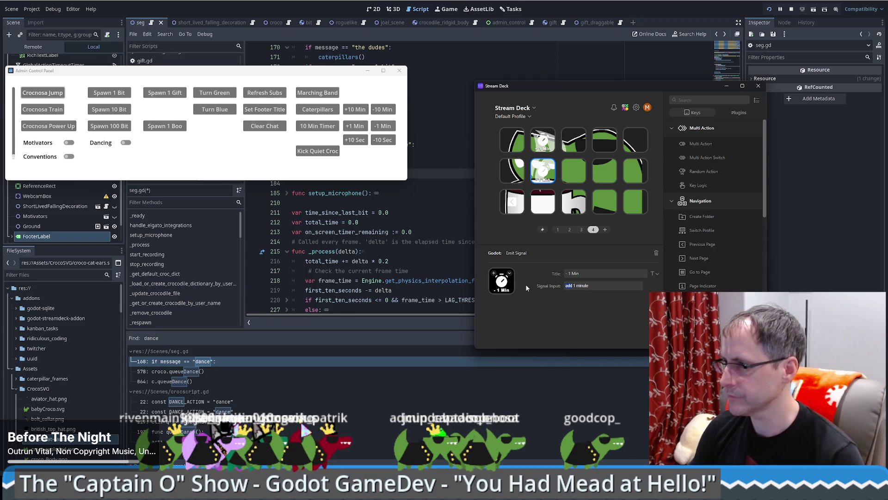
{"action": "type", "text": "subtract"}
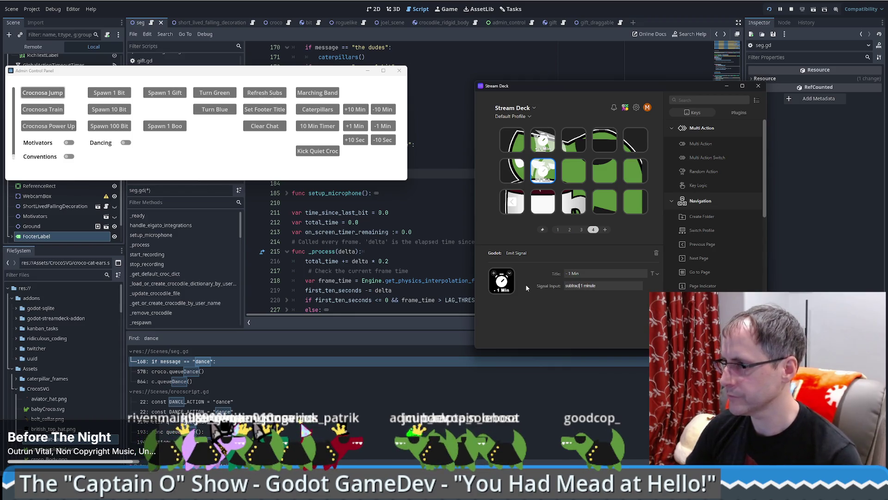
Copy the +1 Min key into row 1 columns 3 and 4 and row 2 column 3
{"action": "left_click", "coordinate": [544, 140]}
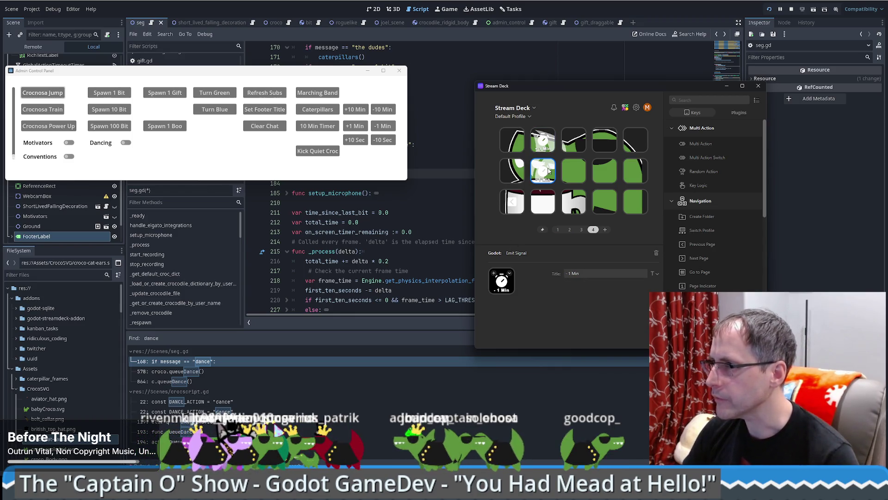
{"action": "right_click", "coordinate": [549, 143]}
{"action": "left_click", "coordinate": [561, 153]}
{"action": "right_click", "coordinate": [577, 145]}
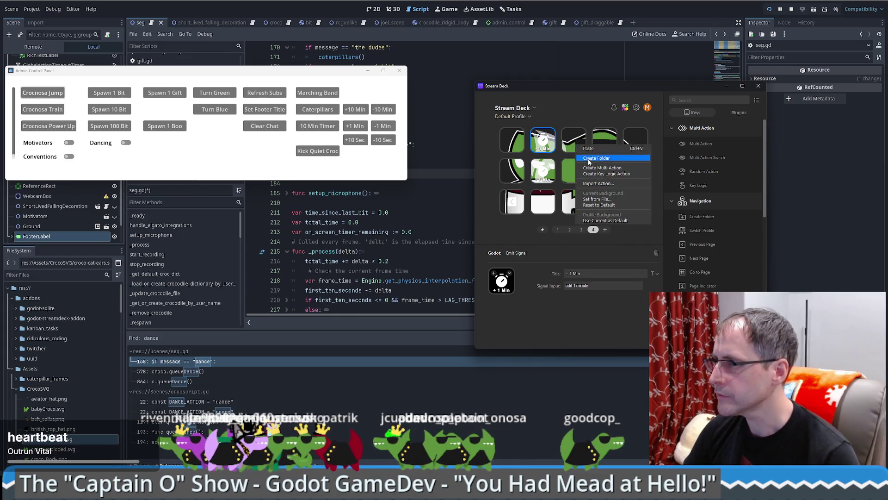
{"action": "left_click", "coordinate": [589, 149]}
{"action": "right_click", "coordinate": [603, 142]}
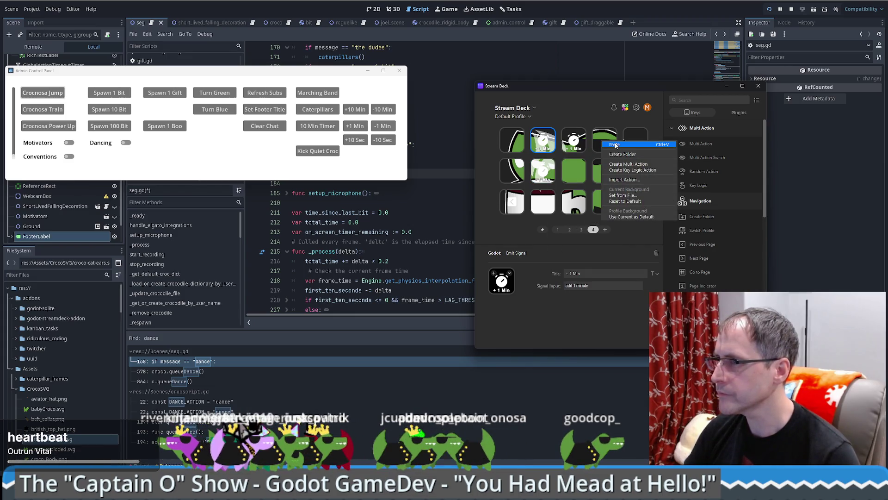
{"action": "left_click", "coordinate": [616, 145]}
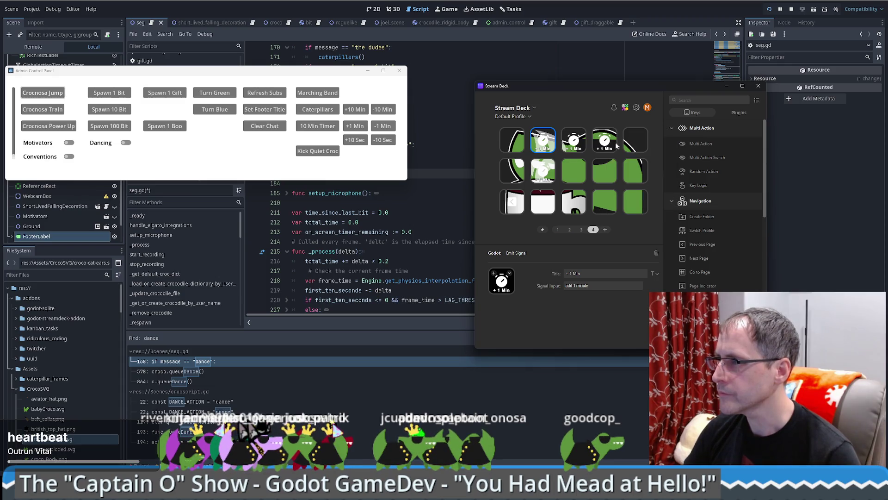
{"action": "right_click", "coordinate": [570, 174]}
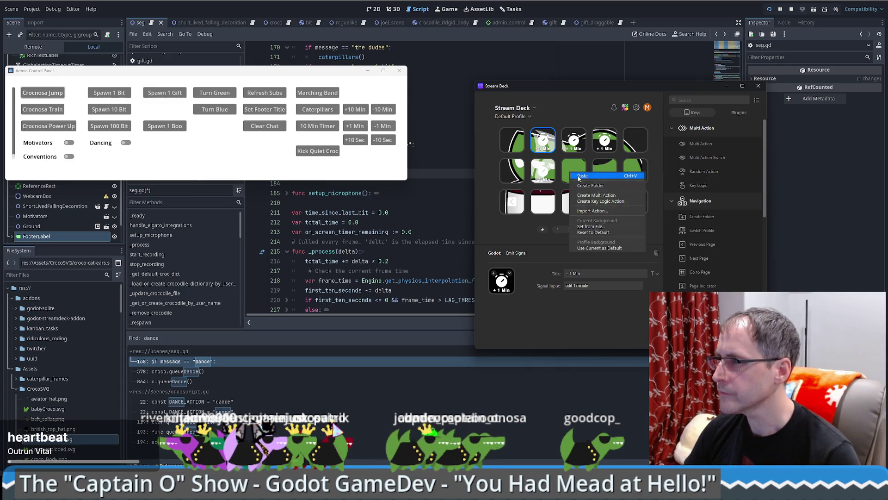
{"action": "left_click", "coordinate": [586, 178]}
Paste the -1 Min action onto two more keys, replacing one existing key
{"action": "right_click", "coordinate": [547, 177]}
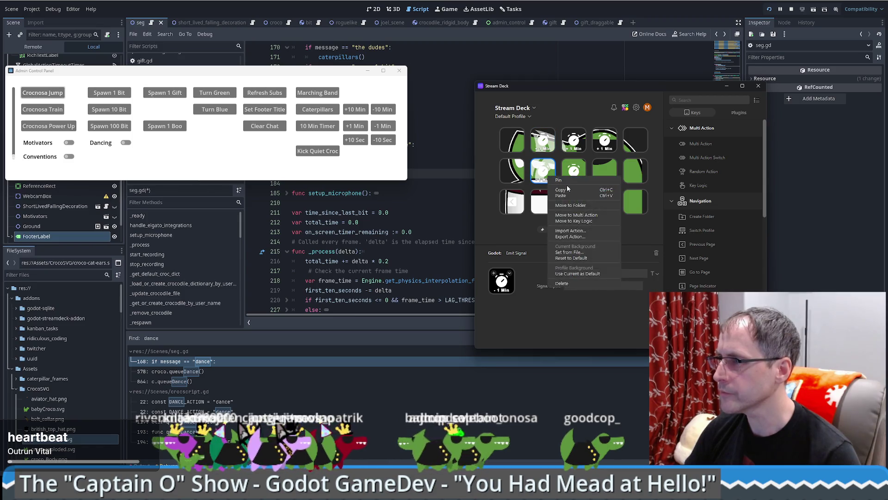
{"action": "right_click", "coordinate": [570, 178]}
{"action": "left_click", "coordinate": [581, 196]}
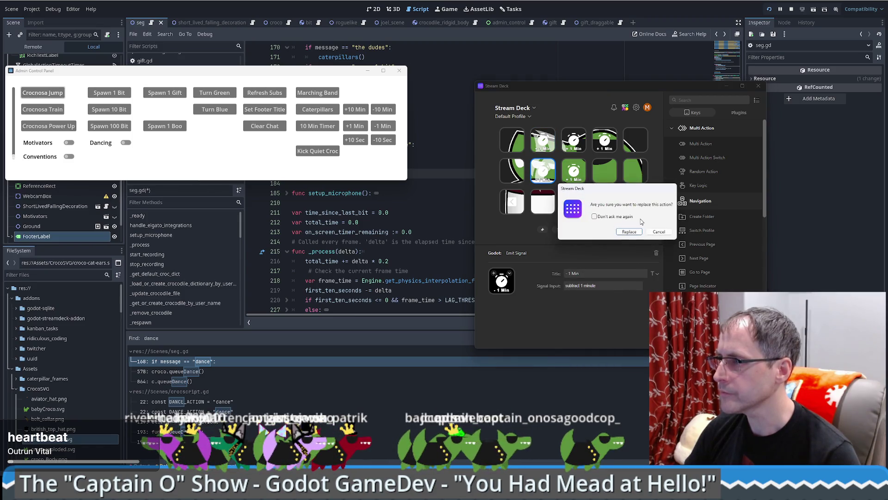
{"action": "left_click", "coordinate": [627, 237]}
{"action": "right_click", "coordinate": [601, 172]}
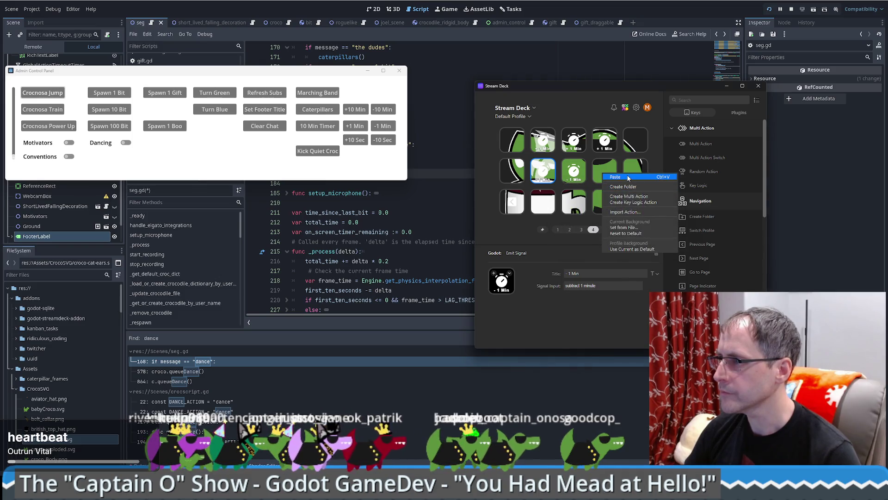
{"action": "left_click", "coordinate": [628, 178]}
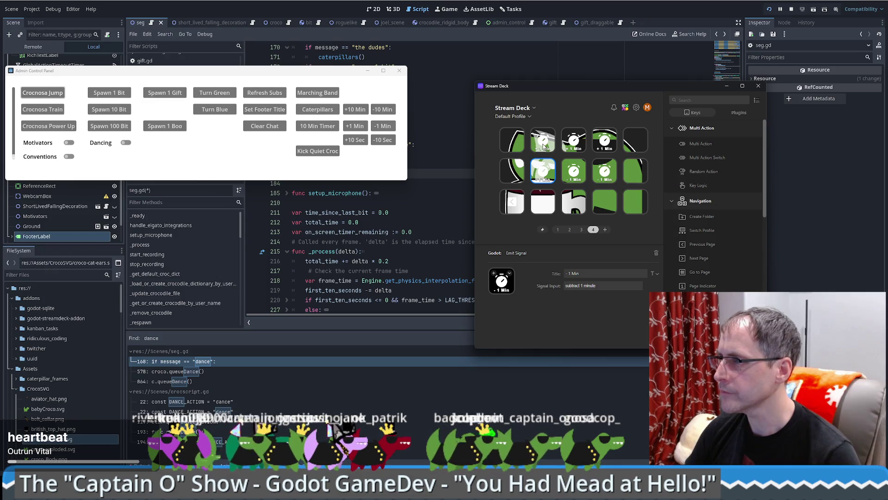
{"action": "left_click", "coordinate": [544, 146]}
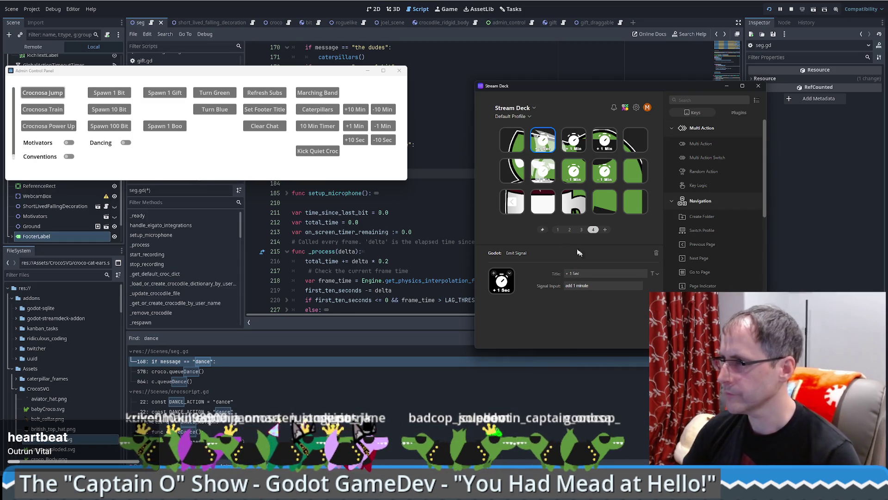
Retitle copied keys as +1 Sec and -1 Sec, reviewing the -1 Min and +1 Min key settings
{"action": "type", "text": "Se"}
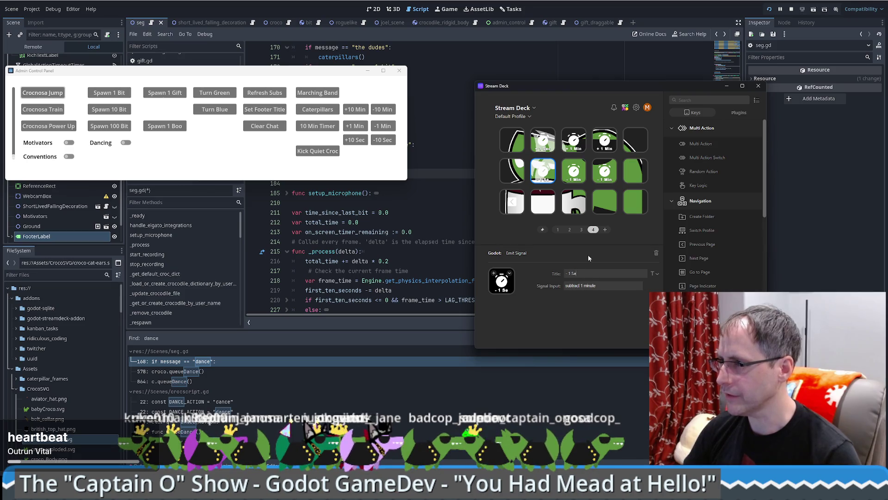
{"action": "type", "text": "cc"}
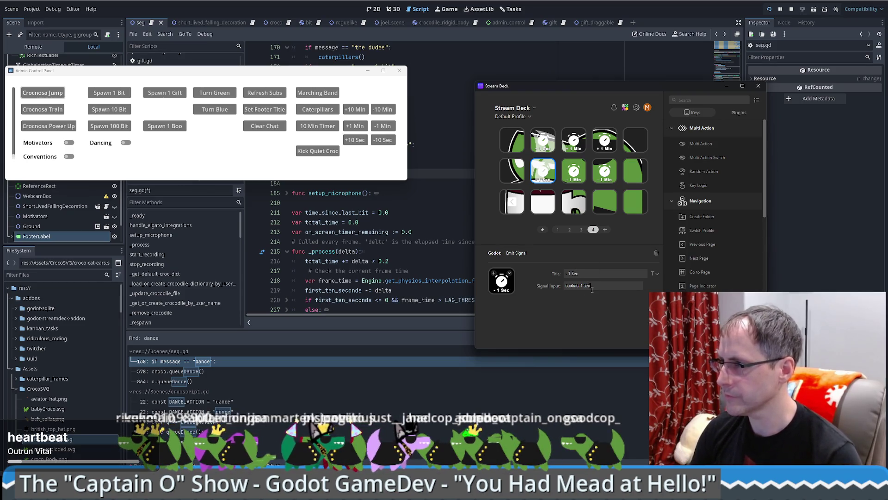
{"action": "left_click", "coordinate": [543, 145]}
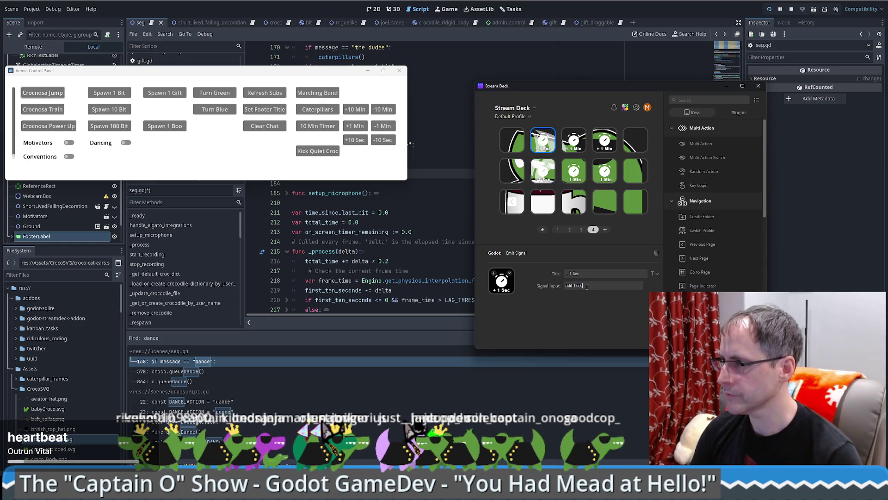
{"action": "left_click", "coordinate": [574, 140]}
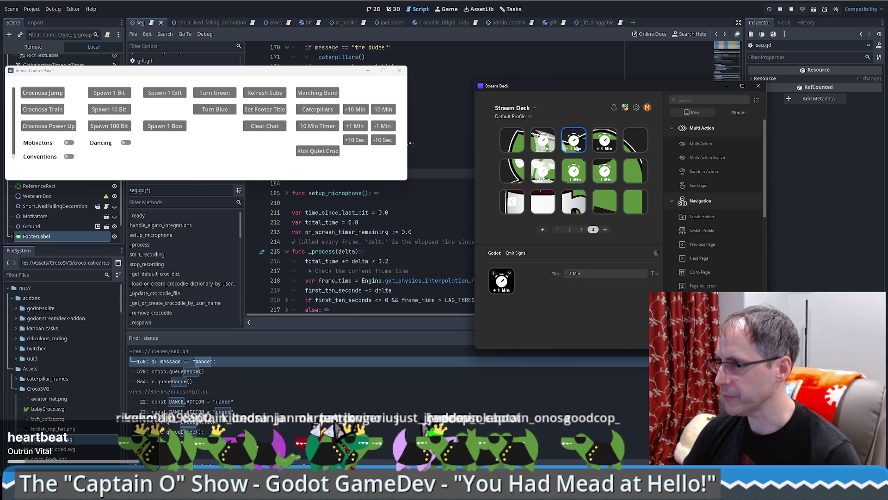
{"action": "left_click", "coordinate": [572, 175]}
{"action": "left_click", "coordinate": [608, 146]}
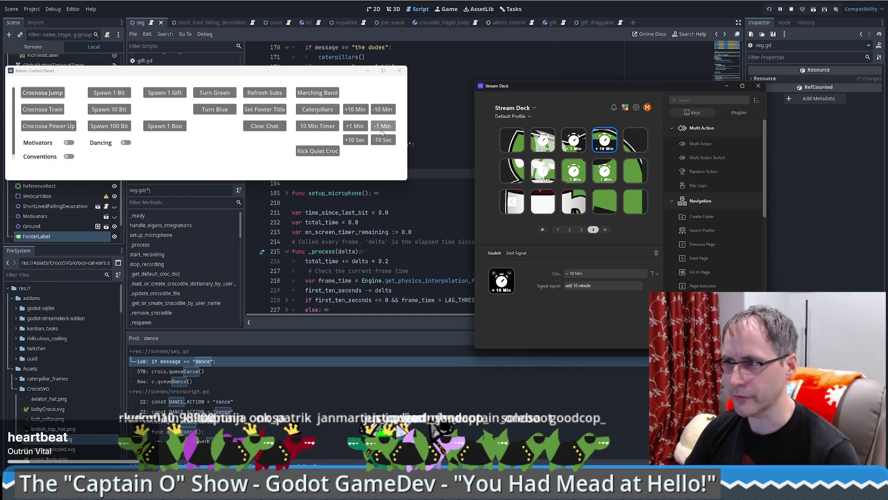
Test the Admin Control Panel timer buttons: +10 Min, -10 Min, +10 Min, -1 Min, -10 Sec twice
{"action": "left_click", "coordinate": [361, 113]}
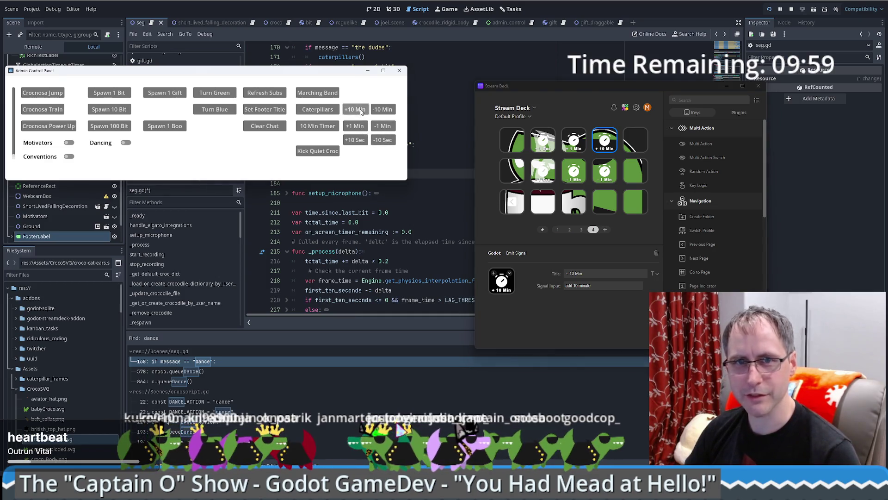
{"action": "left_click", "coordinate": [388, 114]}
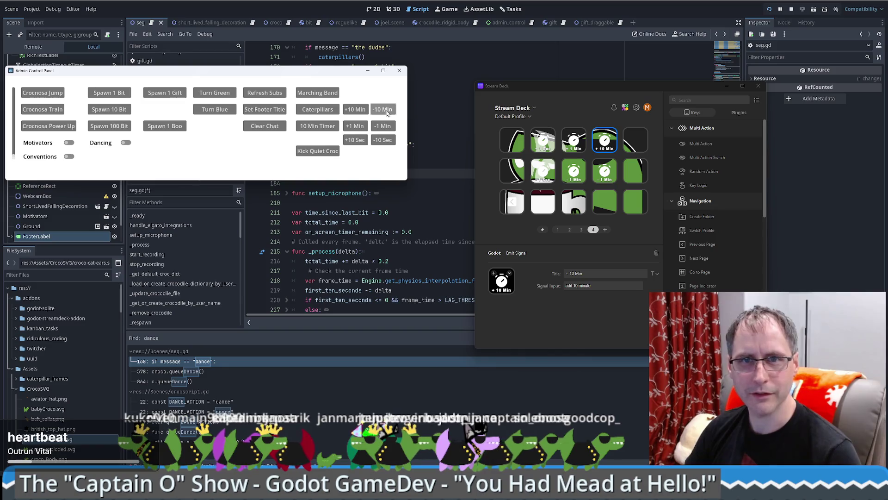
{"action": "left_click", "coordinate": [355, 110]}
{"action": "left_click", "coordinate": [379, 127]}
{"action": "left_click", "coordinate": [379, 127]}
{"action": "left_click", "coordinate": [379, 126]}
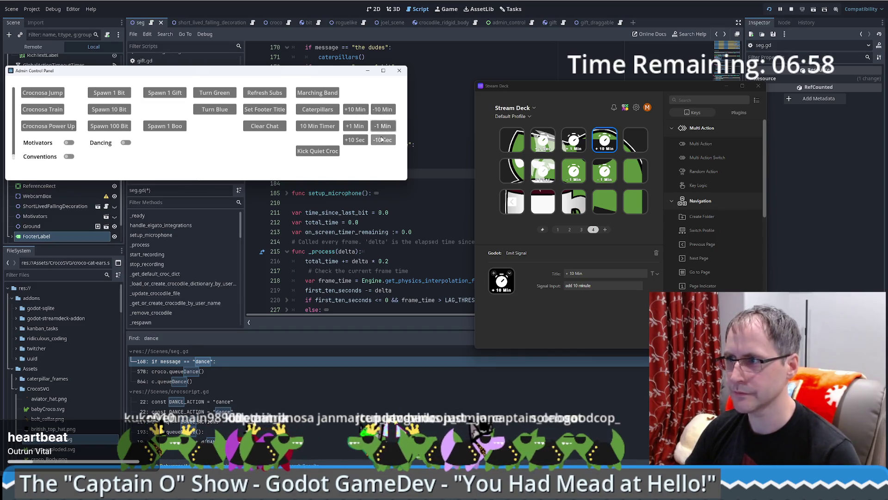
{"action": "left_click", "coordinate": [382, 141]}
{"action": "left_click", "coordinate": [382, 141]}
{"action": "left_click", "coordinate": [382, 141]}
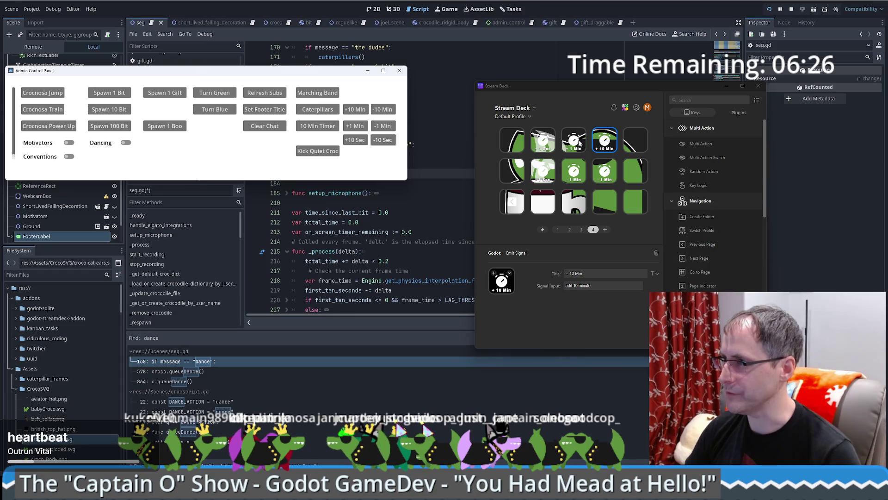
Retitle the +1 Sec key to +10 Sec and select the -1 Sec key
{"action": "left_click", "coordinate": [542, 139]}
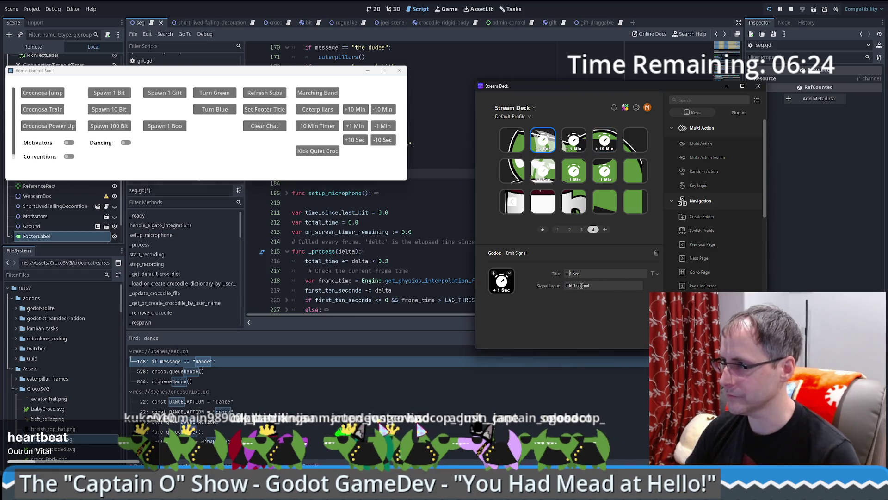
{"action": "type", "text": "0"}
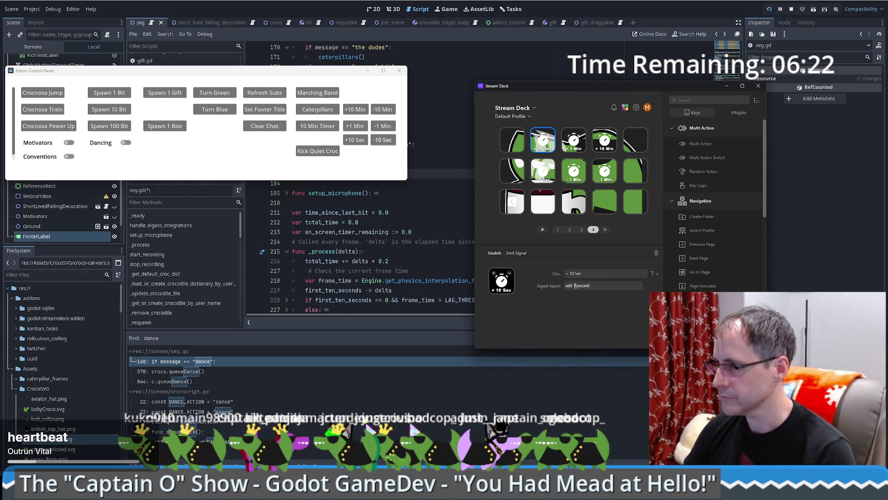
{"action": "type", "text": "0"}
{"action": "left_click", "coordinate": [538, 180]}
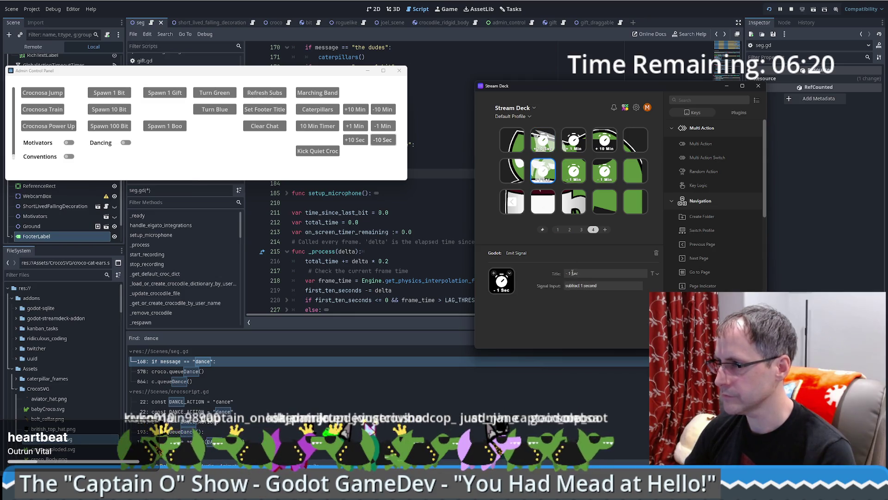
Change the -1 Sec key to -10 Sec, check +10 Sec, and return to Godot's seg.gd script
{"action": "type", "text": "0"}
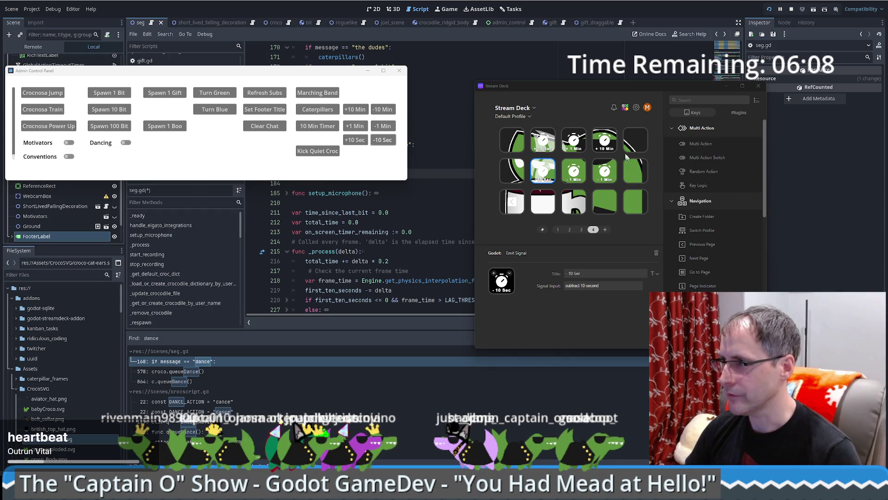
{"action": "left_click", "coordinate": [544, 140]}
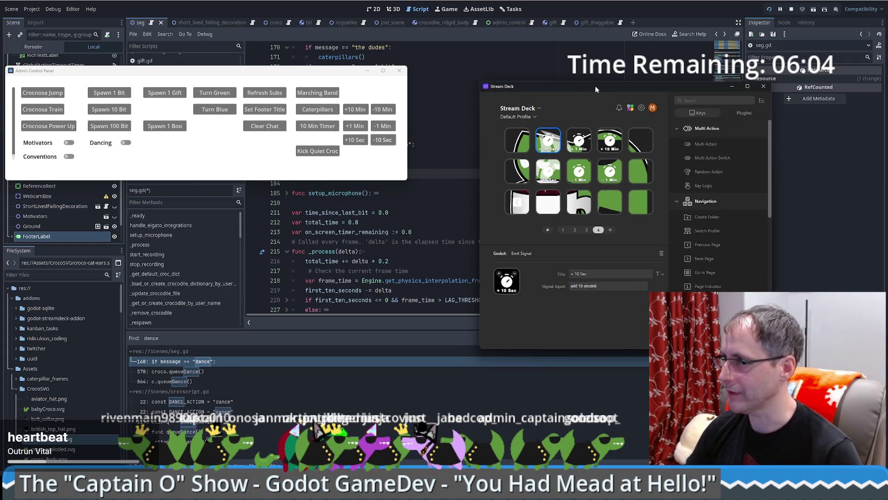
{"action": "key", "text": "alt+Tab"}
{"action": "left_click", "coordinate": [522, 241]}
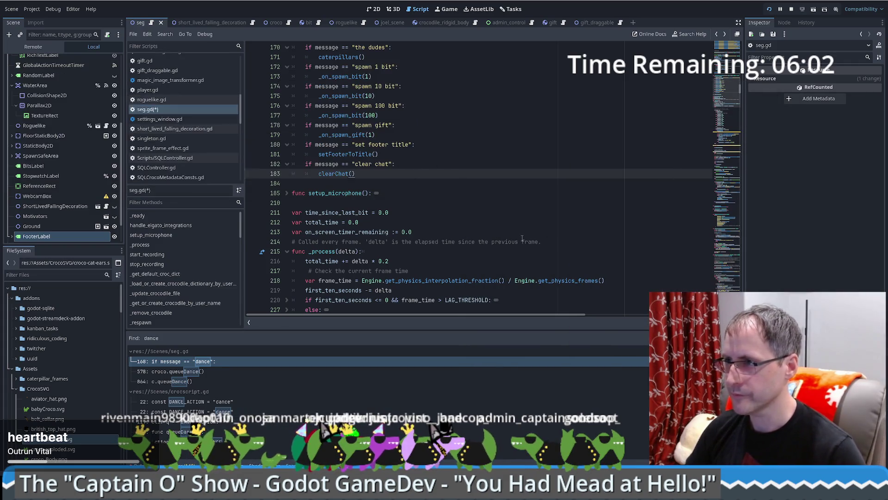
Search all project files for 'timer' and browse the matching code in seg.gd
{"action": "key", "text": "ctrl+shift+f"}
{"action": "type", "text": "10 m"}
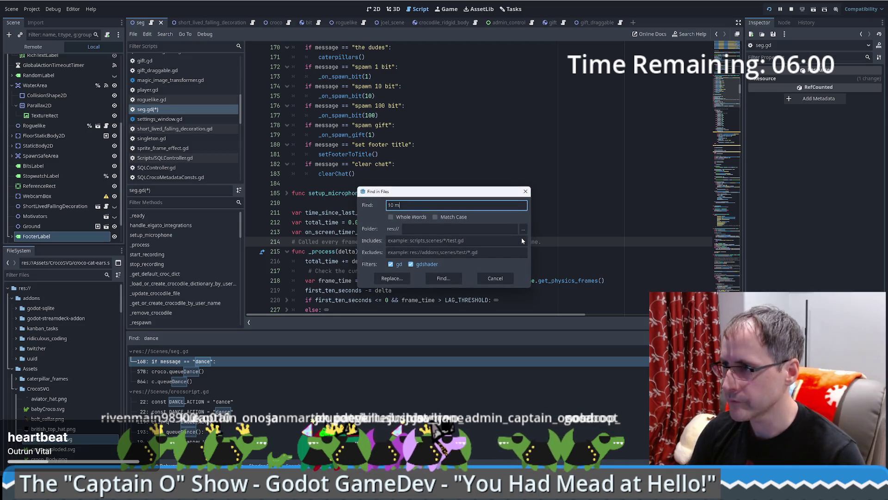
{"action": "type", "text": "in"}
{"action": "key", "text": "Return"}
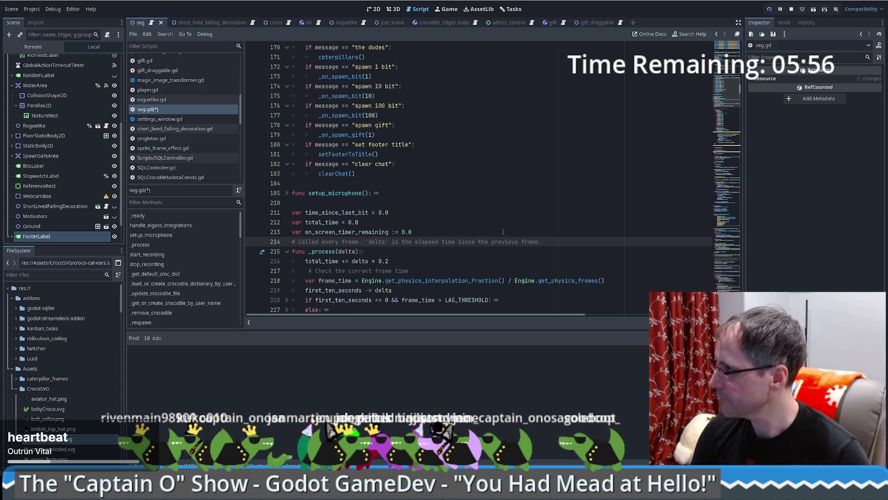
{"action": "key", "text": "ctrl+shift+f"}
{"action": "type", "text": "timer"}
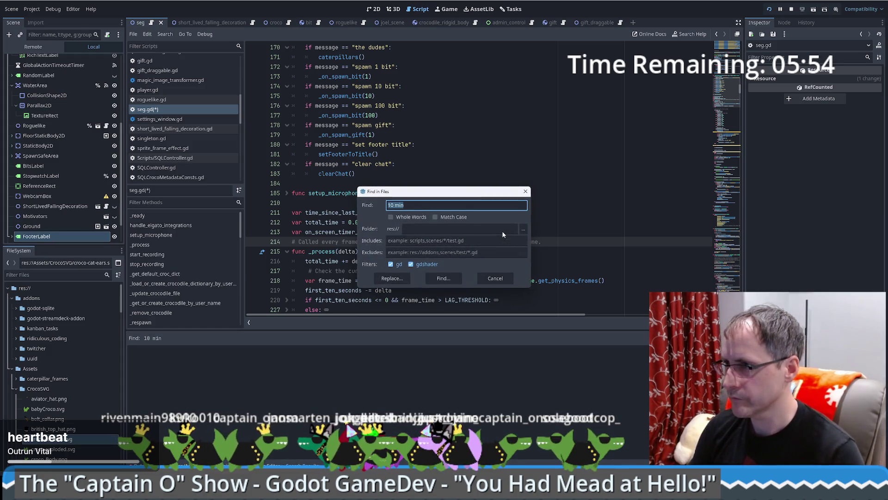
{"action": "key", "text": "Return"}
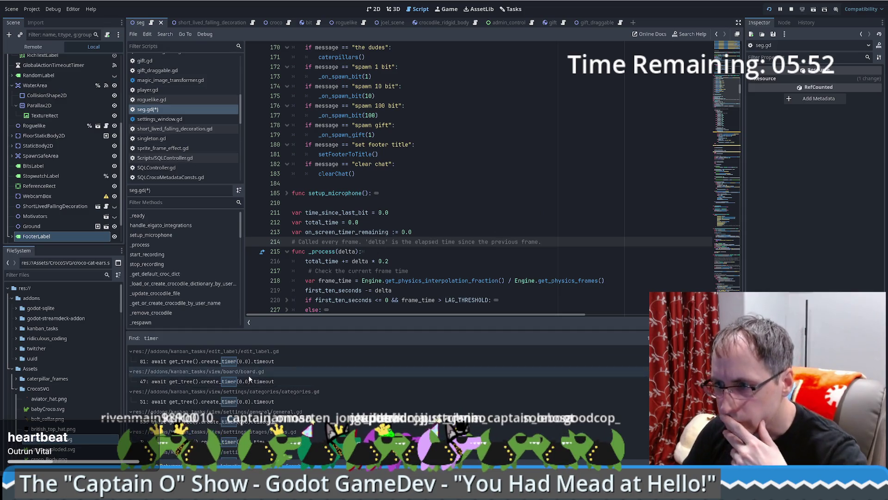
{"action": "scroll", "coordinate": [248, 375], "scroll_direction": "down", "scroll_amount": 5}
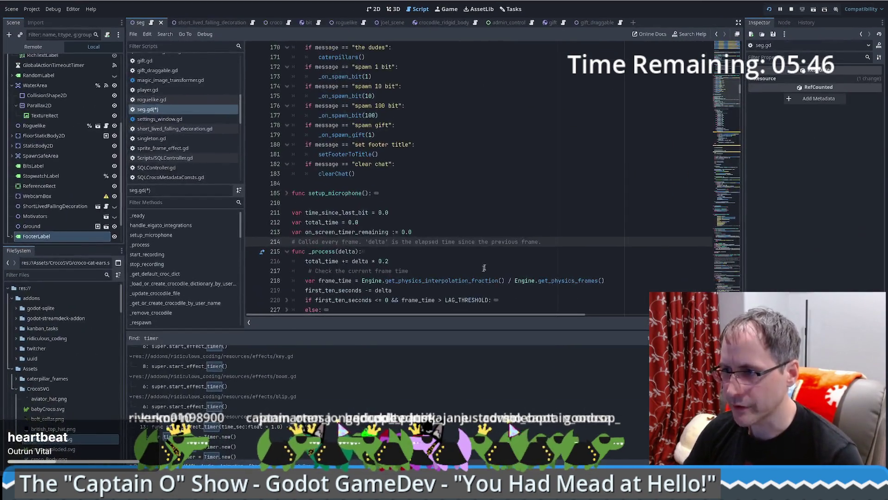
{"action": "left_click", "coordinate": [503, 190]}
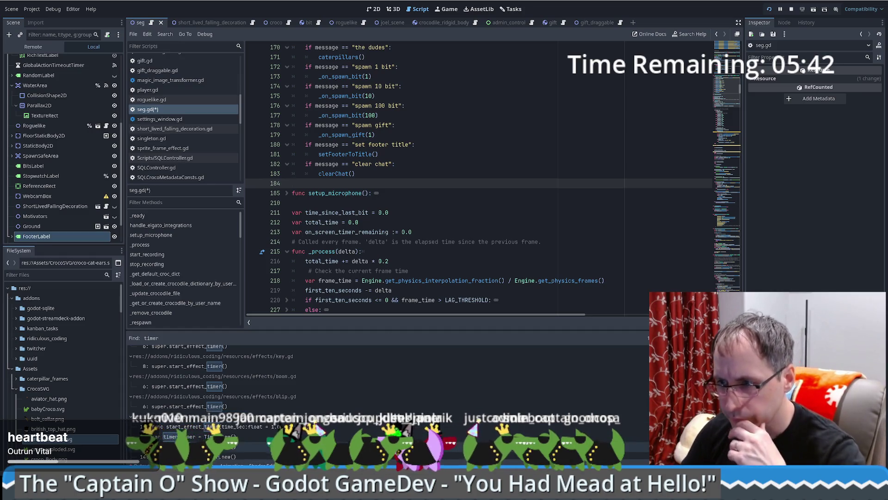
{"action": "scroll", "coordinate": [272, 426], "scroll_direction": "down", "scroll_amount": 3}
{"action": "scroll", "coordinate": [310, 390], "scroll_direction": "up", "scroll_amount": 1}
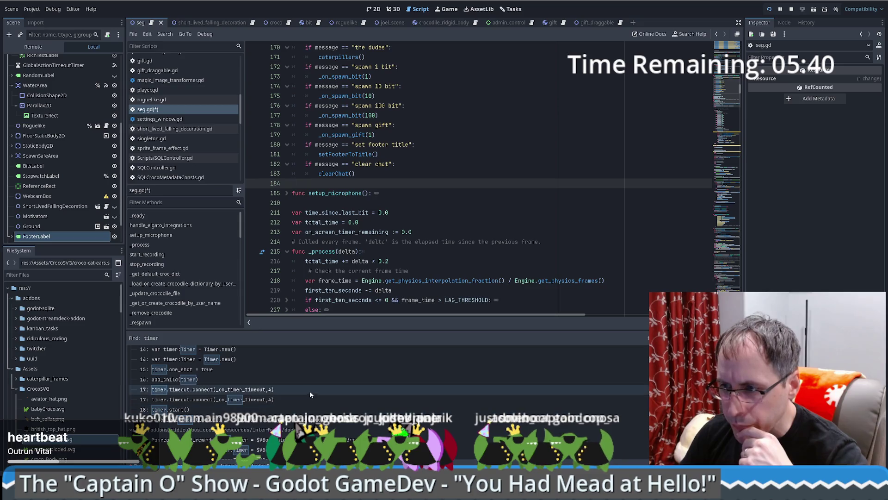
{"action": "scroll", "coordinate": [311, 403], "scroll_direction": "up", "scroll_amount": 1}
{"action": "scroll", "coordinate": [311, 402], "scroll_direction": "down", "scroll_amount": 10}
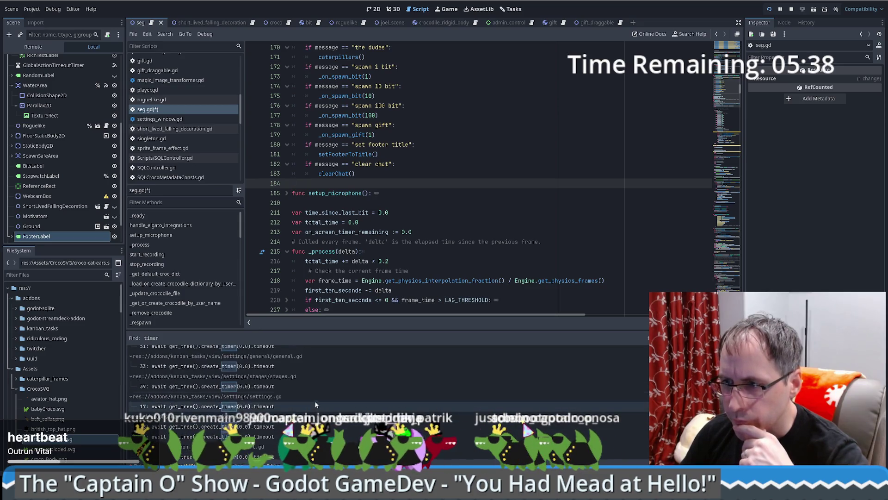
{"action": "left_click", "coordinate": [431, 229]}
Rerun the 'timer' search with res://addons in the Excludes field
{"action": "key", "text": "ctrl+shift+f"}
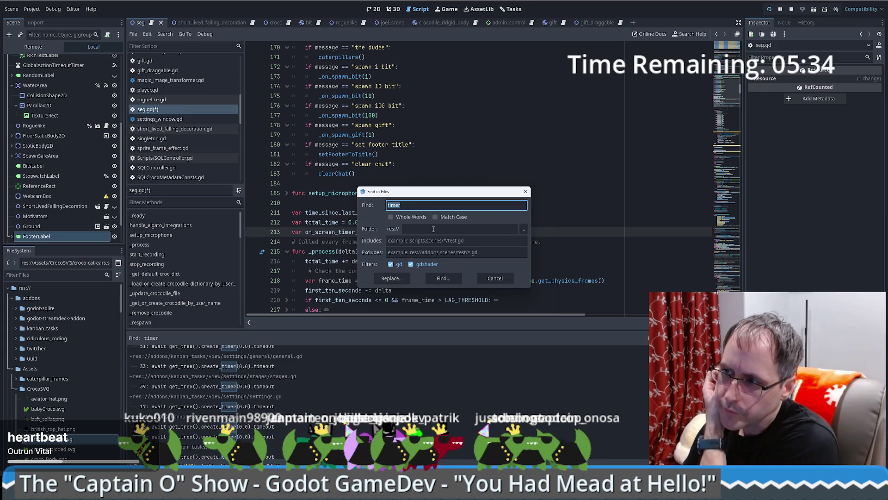
{"action": "left_click", "coordinate": [436, 252]}
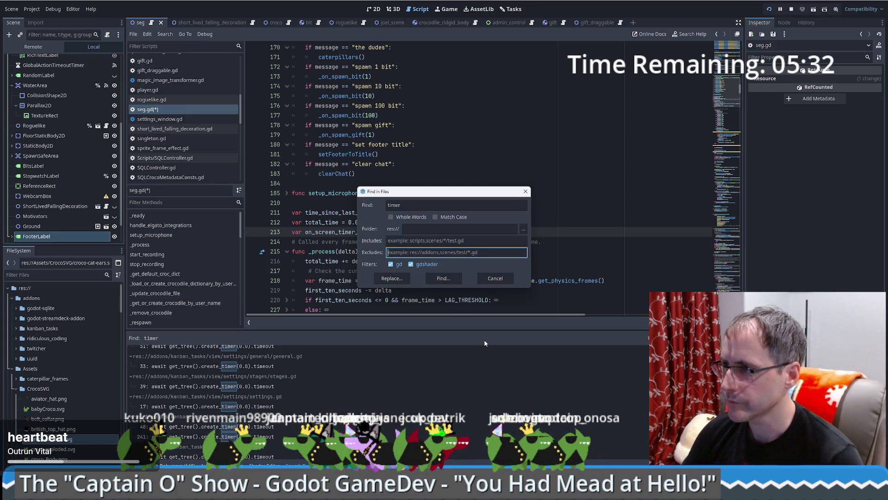
{"action": "type", "text": "res"}
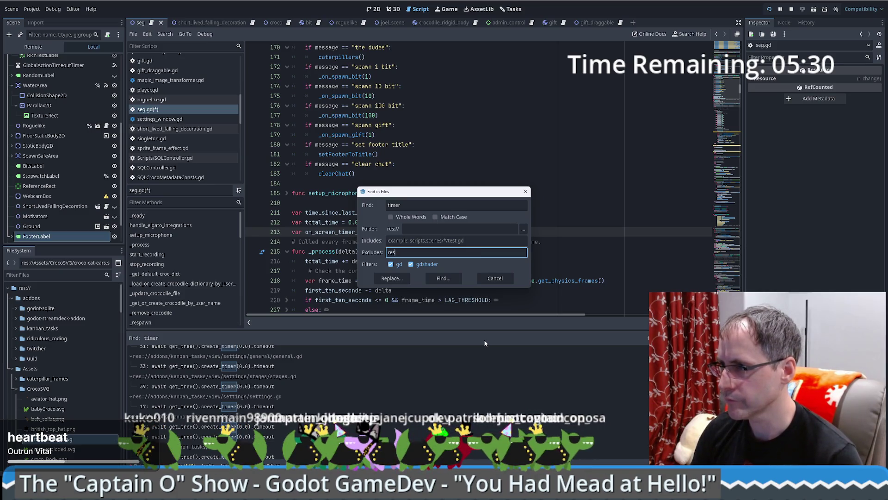
{"action": "type", "text": "://addons"}
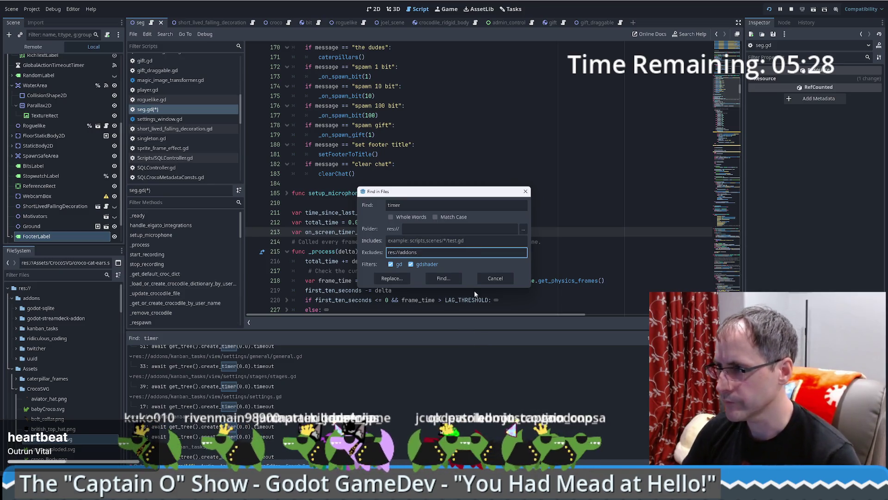
{"action": "left_click", "coordinate": [449, 279]}
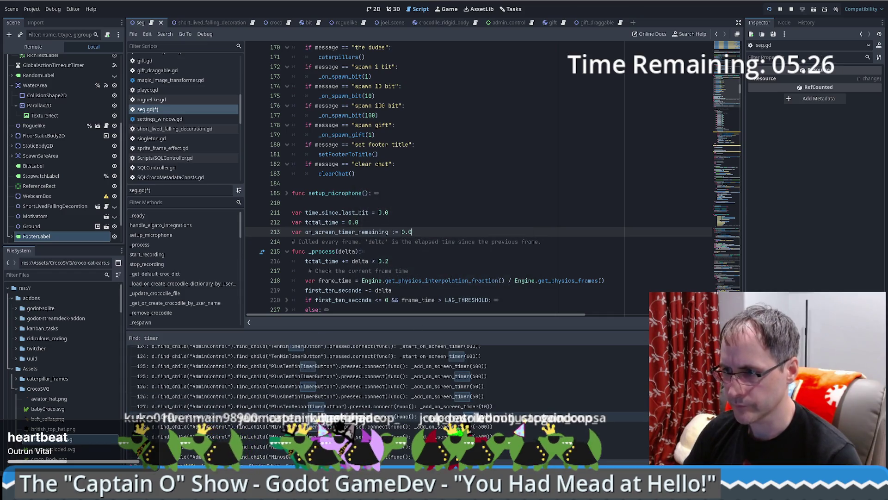
Open the line 126 timer-button result and jump to the _add_on_screen_timer definition near line 695
{"action": "left_click", "coordinate": [315, 386]}
{"action": "left_click", "coordinate": [648, 48], "text": "ctrl"}
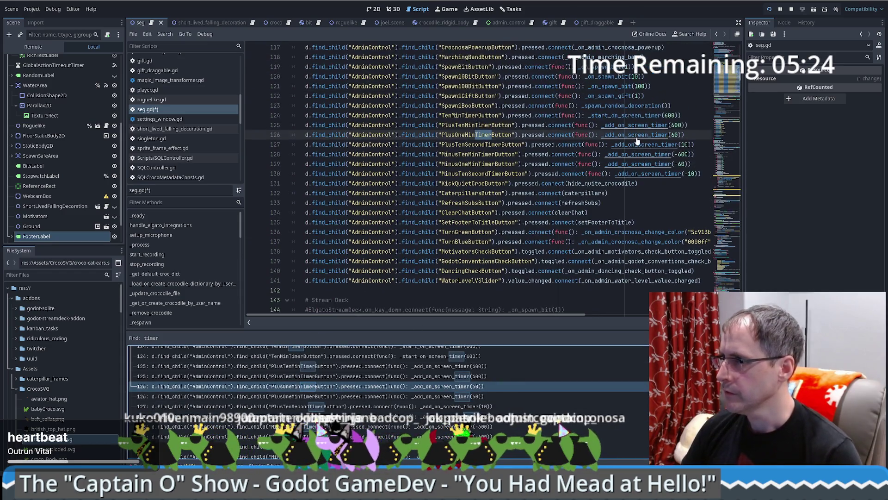
{"action": "key", "text": "alt+Left"}
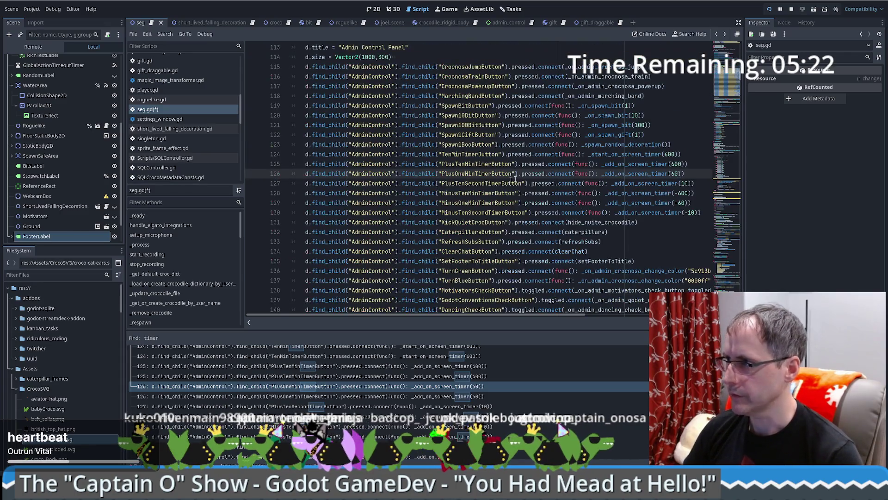
{"action": "left_click_drag", "start_coordinate": [672, 146], "coordinate": [702, 213]}
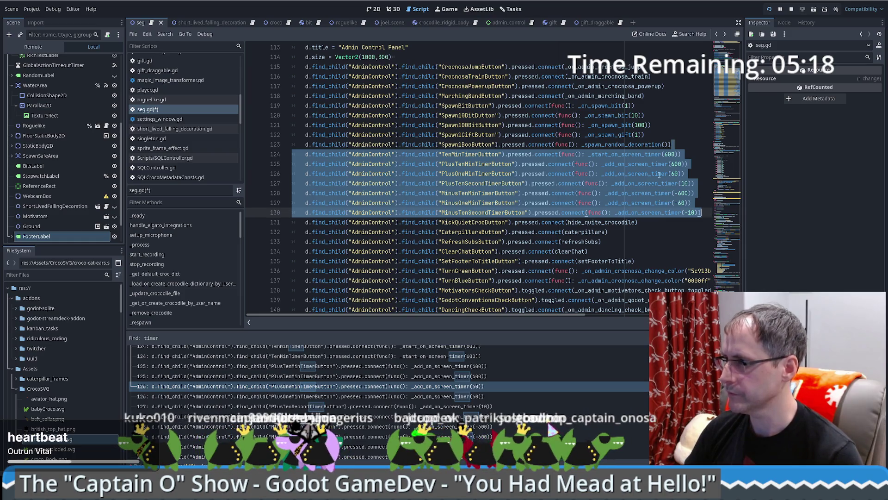
{"action": "left_click", "coordinate": [643, 176]}
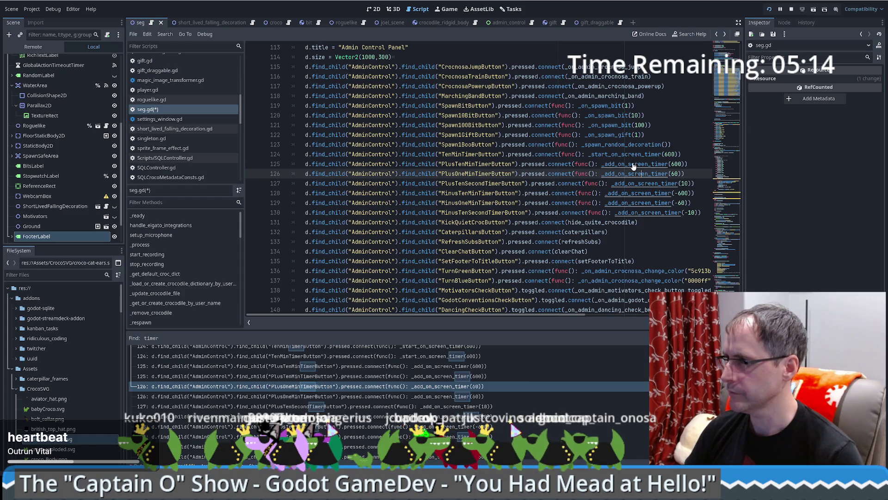
{"action": "left_click", "coordinate": [633, 165], "text": "ctrl"}
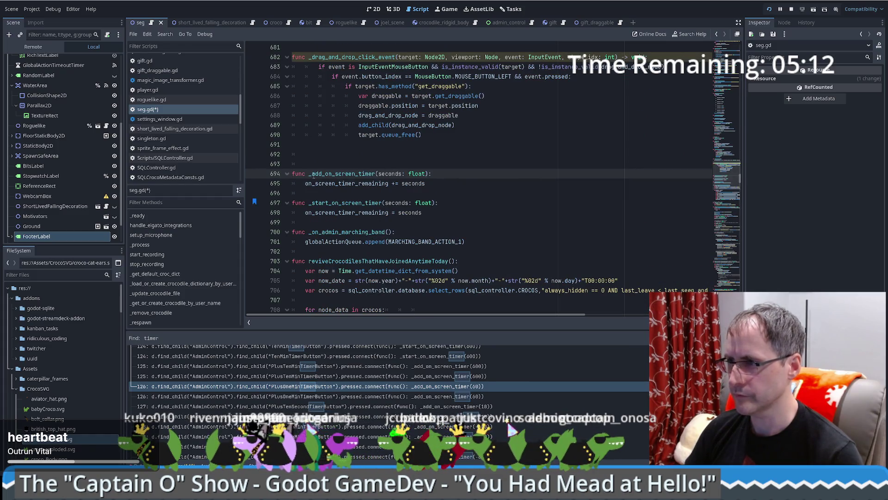
{"action": "left_click", "coordinate": [482, 182]}
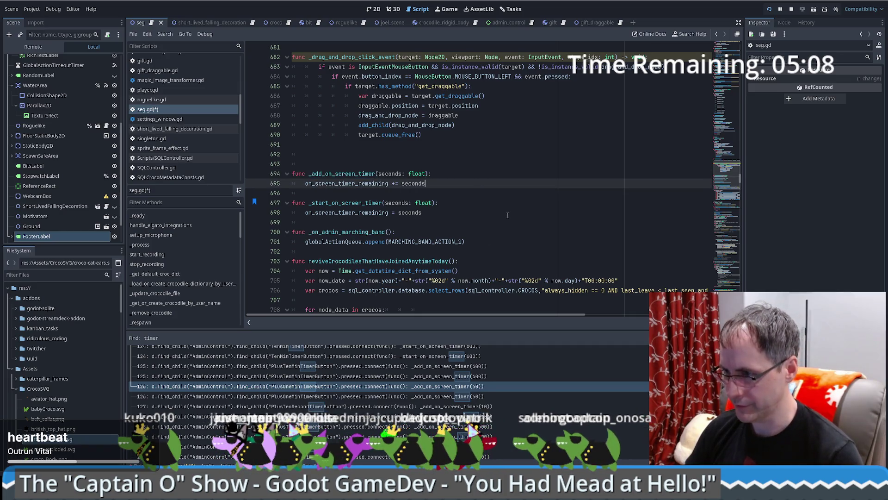
{"action": "key", "text": "ctrl+shift+f"}
Find 'dudes' in seg.gd and duplicate the clear chat message handler block
{"action": "type", "text": "dudes"}
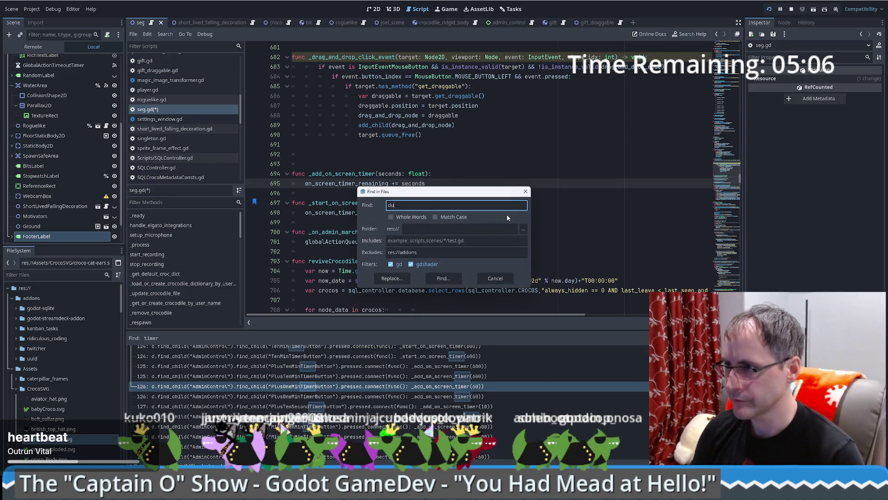
{"action": "key", "text": "Return"}
{"action": "left_click", "coordinate": [228, 360]}
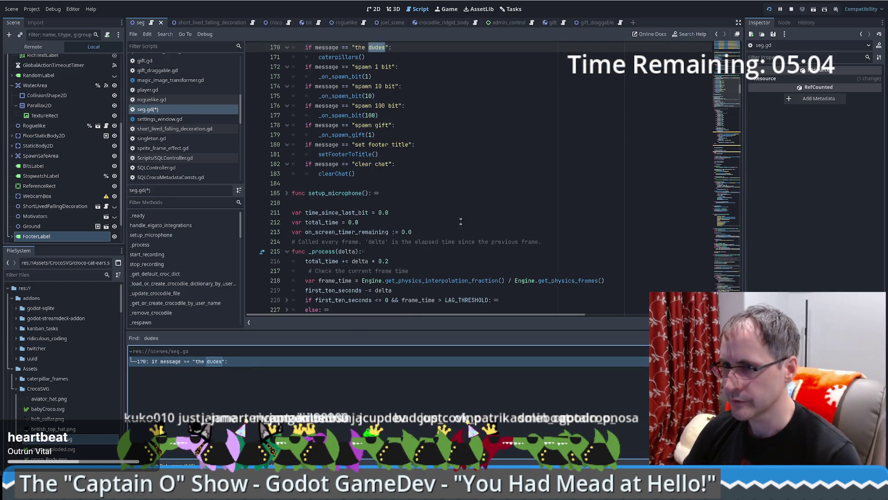
{"action": "left_click", "coordinate": [416, 212]}
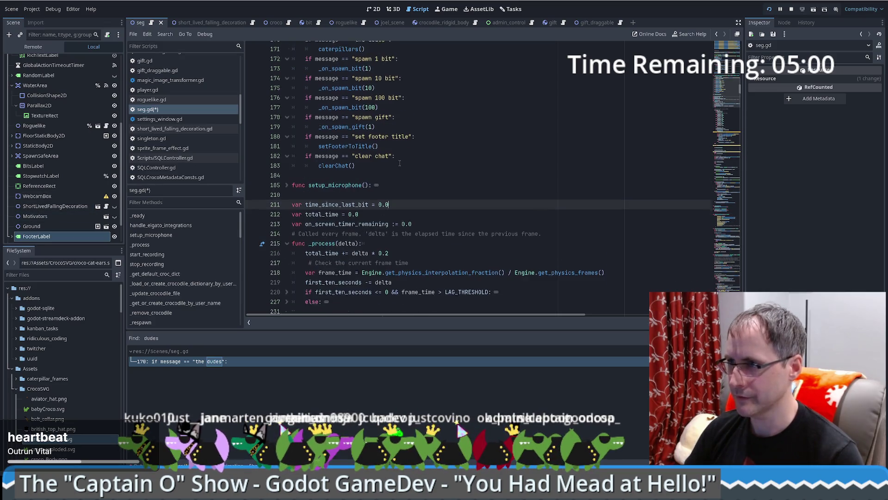
{"action": "left_click_drag", "start_coordinate": [407, 174], "coordinate": [393, 157]}
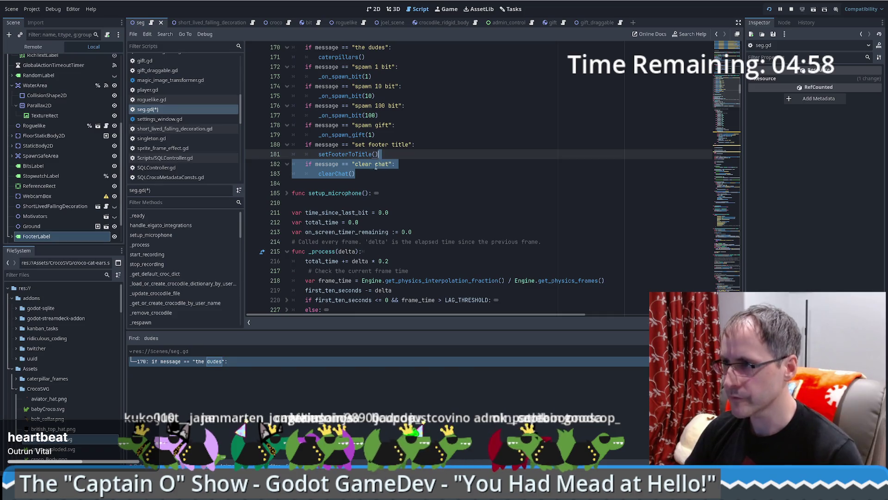
{"action": "key", "text": "ctrl+shift+d"}
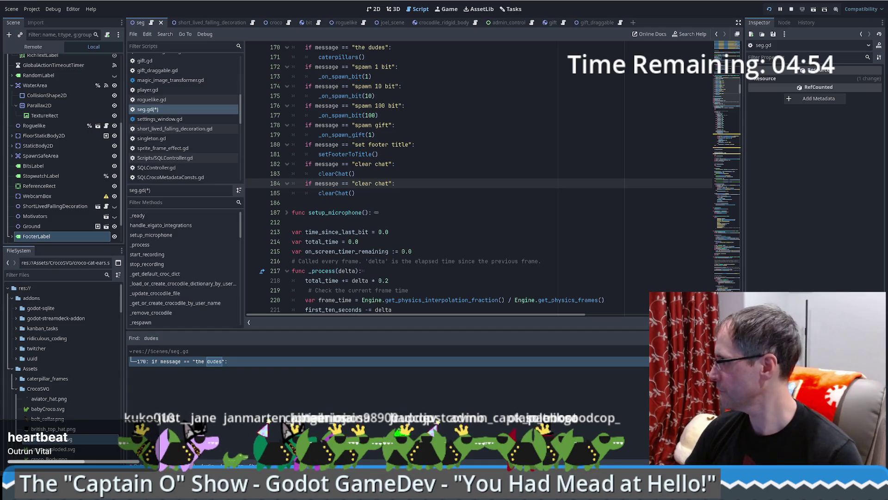
Make the duplicated handler match 'add 10 second' and call _add_on_screen_timer(10)
{"action": "left_click", "coordinate": [463, 208]}
{"action": "double_click", "coordinate": [336, 193]}
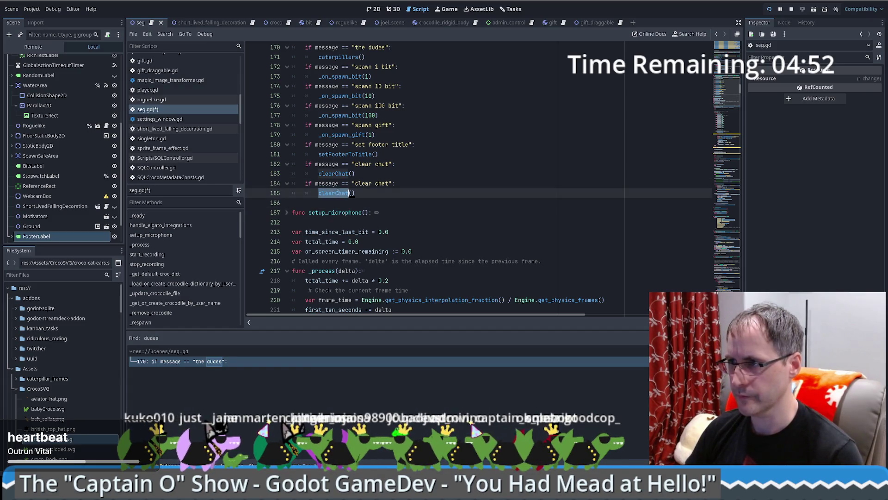
{"action": "type", "text": "a"}
{"action": "key", "text": "BackSpace"}
{"action": "key", "text": "Delete"}
{"action": "key", "text": "Delete"}
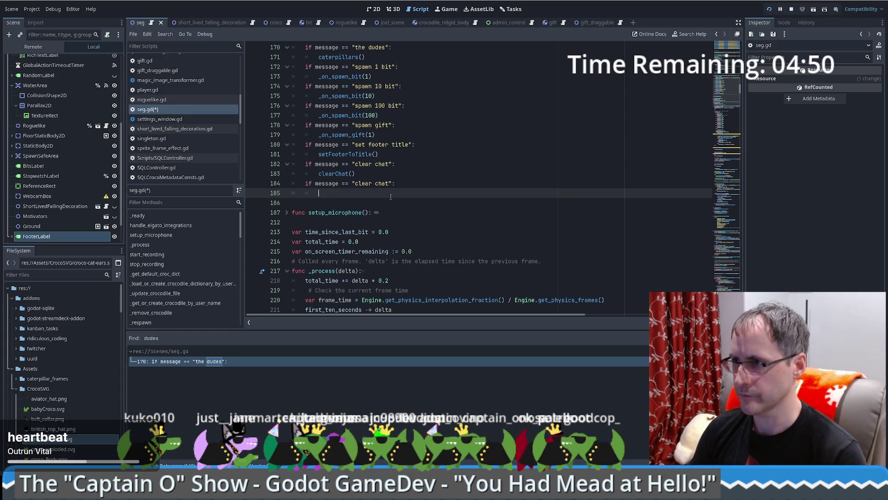
{"action": "type", "text": "_add_on"}
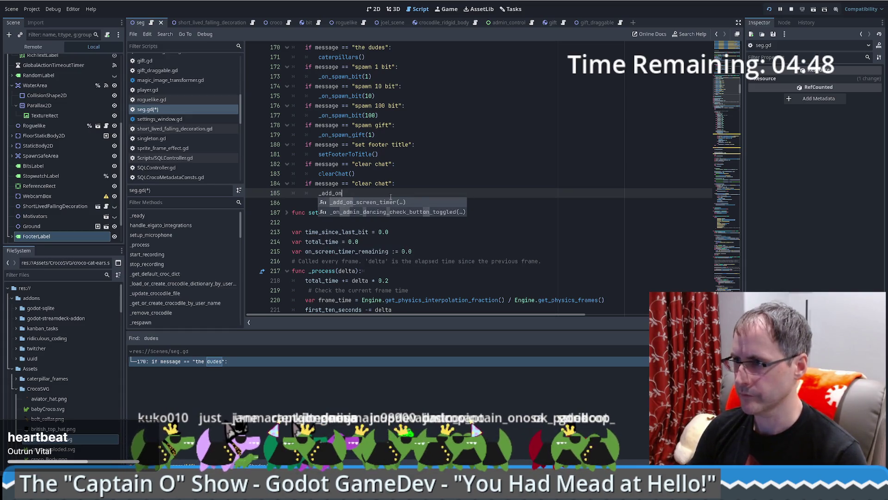
{"action": "key", "text": "Return"}
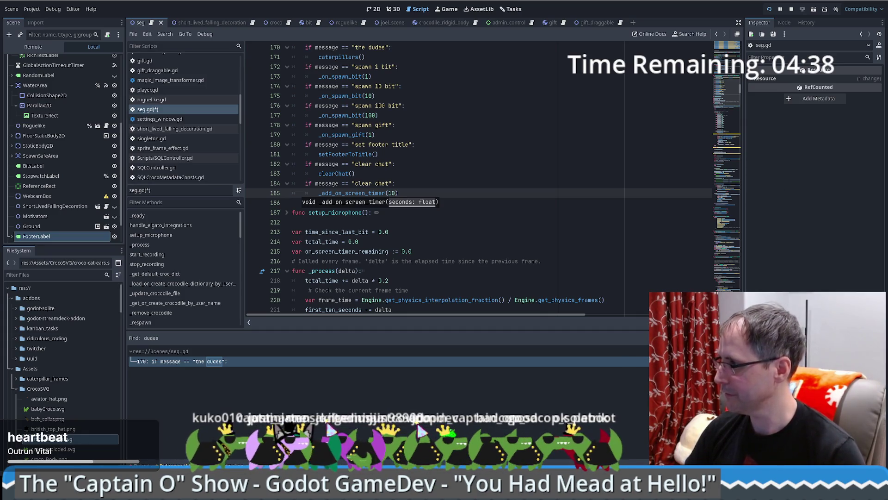
{"action": "left_click", "coordinate": [425, 185]}
{"action": "left_click_drag", "start_coordinate": [355, 184], "coordinate": [391, 184]}
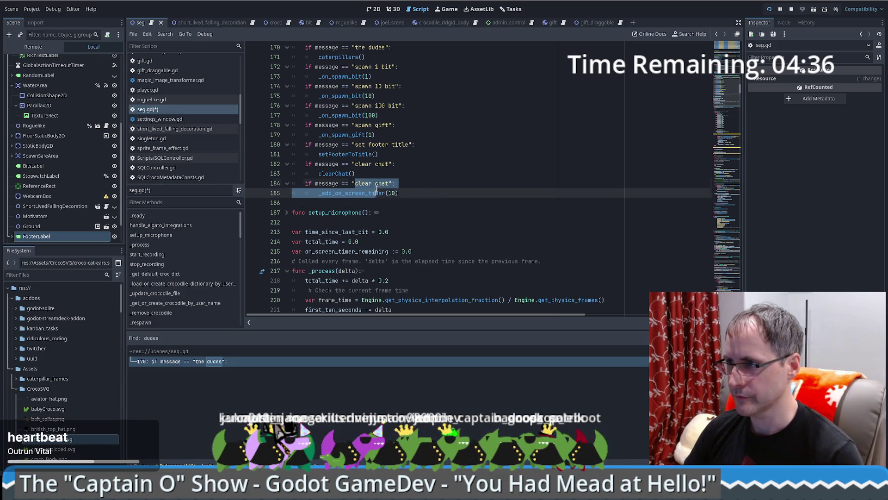
{"action": "type", "text": "add 10 second"}
Duplicate that handler twice, editing the copies to 'add 1 minute' and 'add 10 minutes'
{"action": "triple_click", "coordinate": [420, 185]}
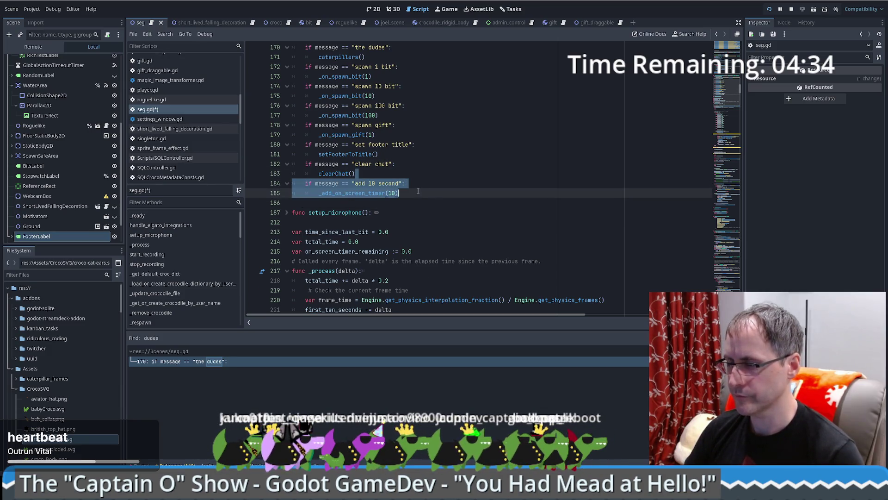
{"action": "key", "text": "ctrl+shift+d"}
{"action": "key", "text": "ctrl+shift+d"}
{"action": "left_click", "coordinate": [369, 204]}
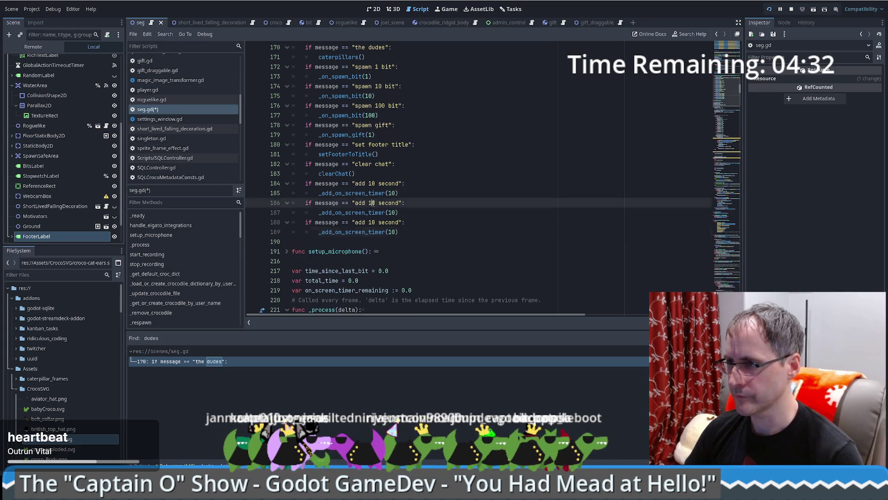
{"action": "key", "text": "Delete"}
{"action": "double_click", "coordinate": [380, 204]}
{"action": "type", "text": "minute"}
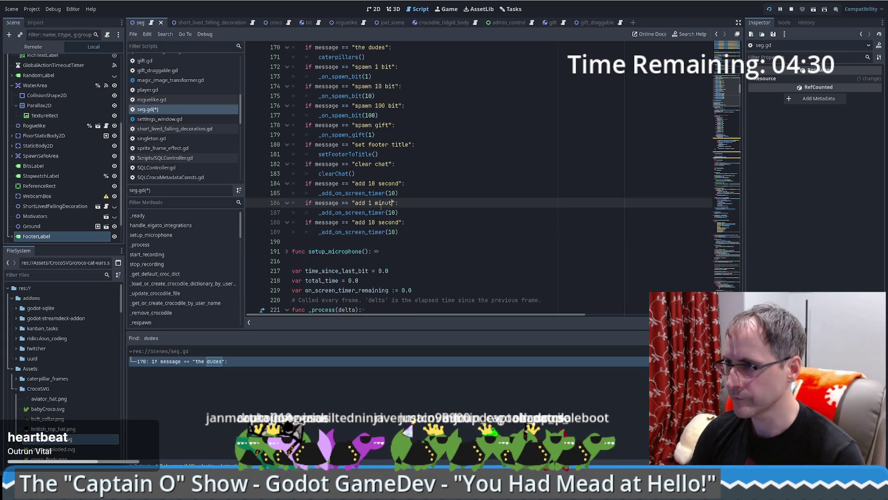
{"action": "double_click", "coordinate": [389, 222]}
{"action": "type", "text": "minutes"}
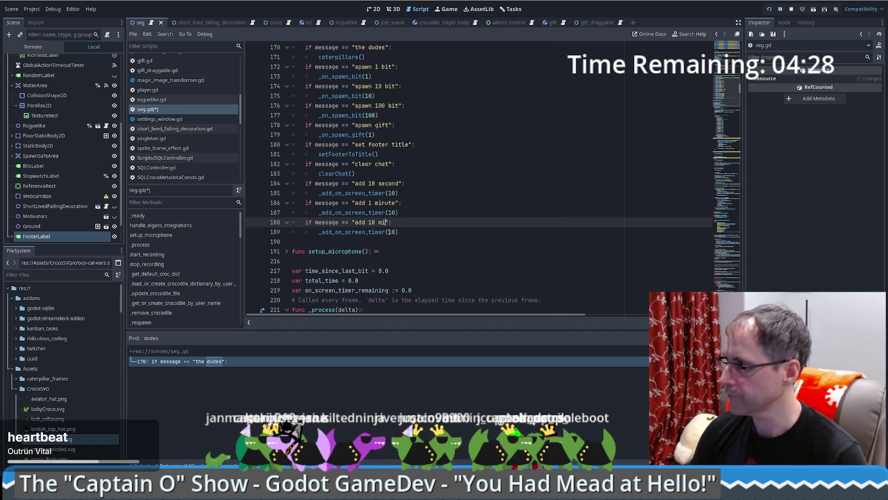
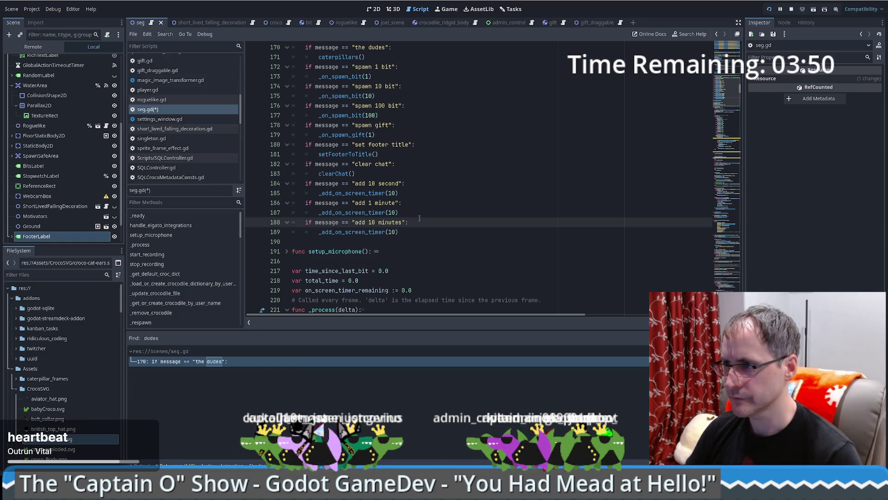
Duplicate the add-timer handlers on lines 184–189 and change the copies' 'add' to 'subtract'
{"action": "mouse_move", "coordinate": [416, 214]}
{"action": "left_mouse_down"}
{"action": "mouse_move", "coordinate": [421, 228]}
{"action": "mouse_move", "coordinate": [409, 231]}
{"action": "mouse_move", "coordinate": [355, 174]}
{"action": "left_mouse_up"}
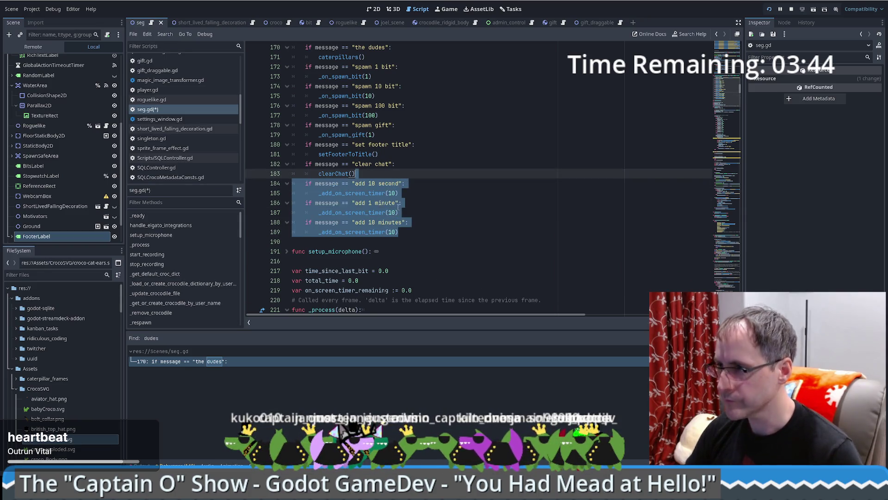
{"action": "key", "text": "ctrl+c"}
{"action": "left_click", "coordinate": [401, 232]}
{"action": "key", "text": "ctrl+v"}
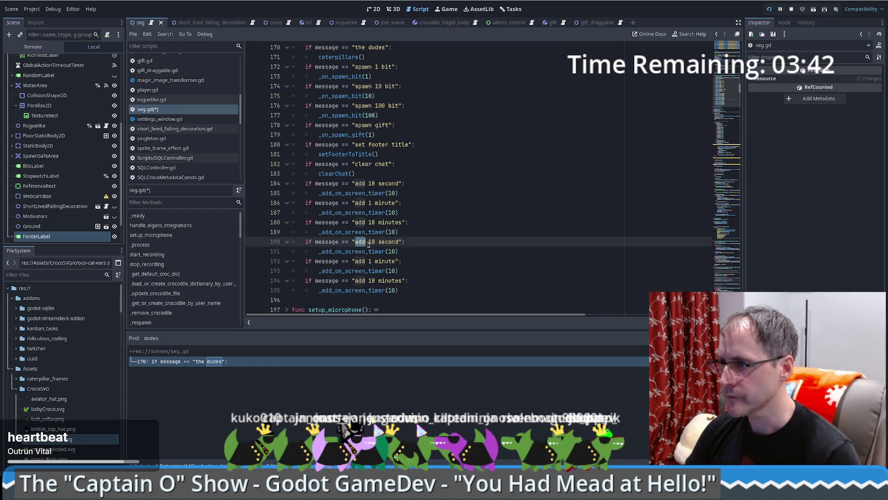
{"action": "double_click", "coordinate": [360, 241]}
{"action": "type", "text": "subtract"}
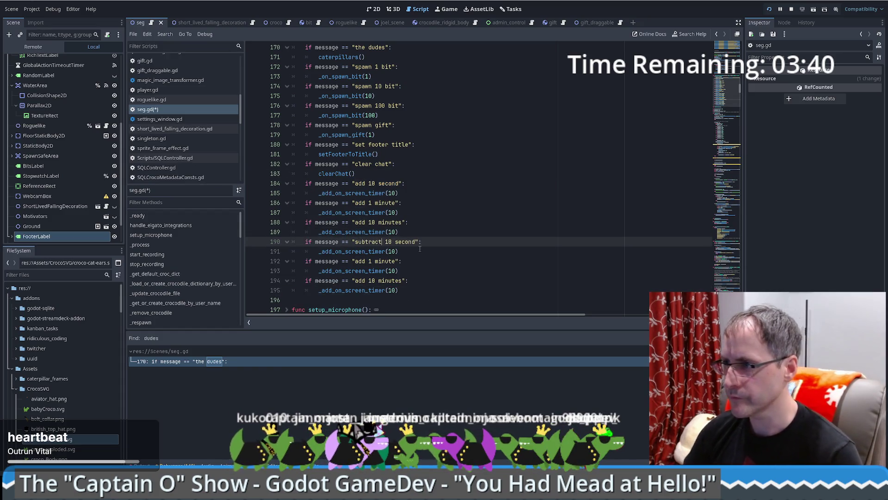
{"action": "double_click", "coordinate": [360, 261]}
{"action": "type", "text": "subtract"}
{"action": "double_click", "coordinate": [360, 280]}
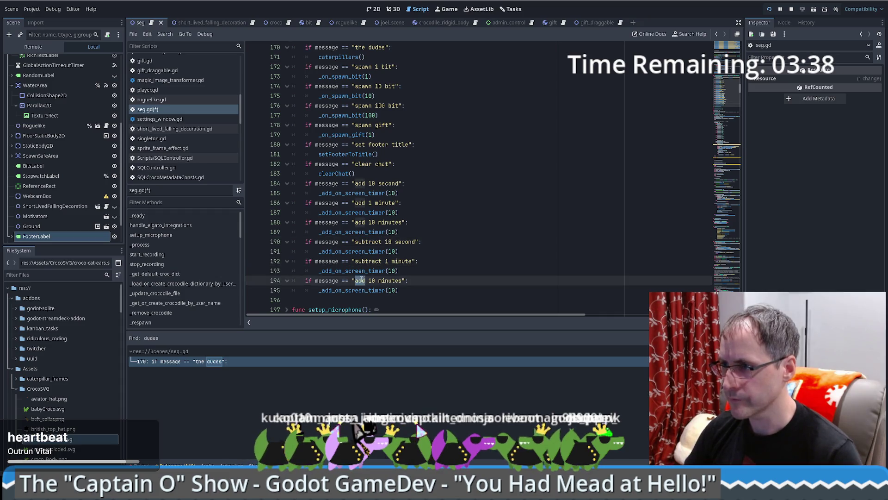
{"action": "type", "text": "subtract"}
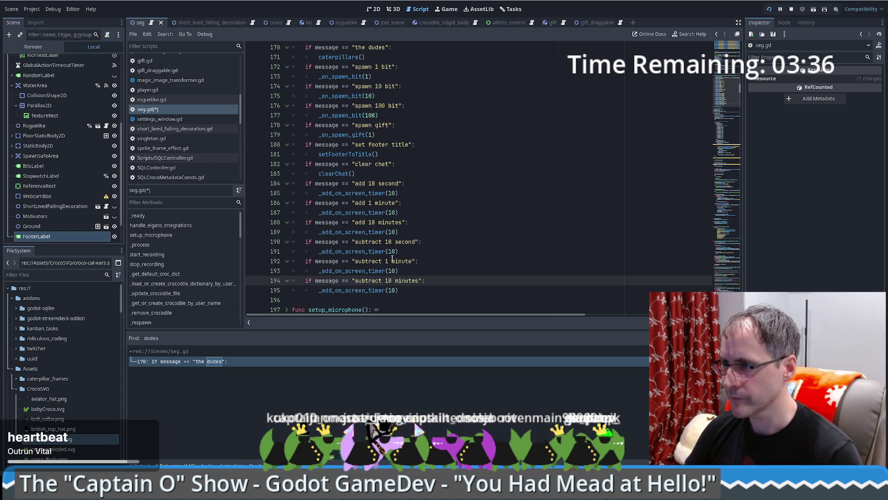
Change the add 1 minute and 10 minutes amounts to 60 and 600
{"action": "left_click", "coordinate": [389, 212]}
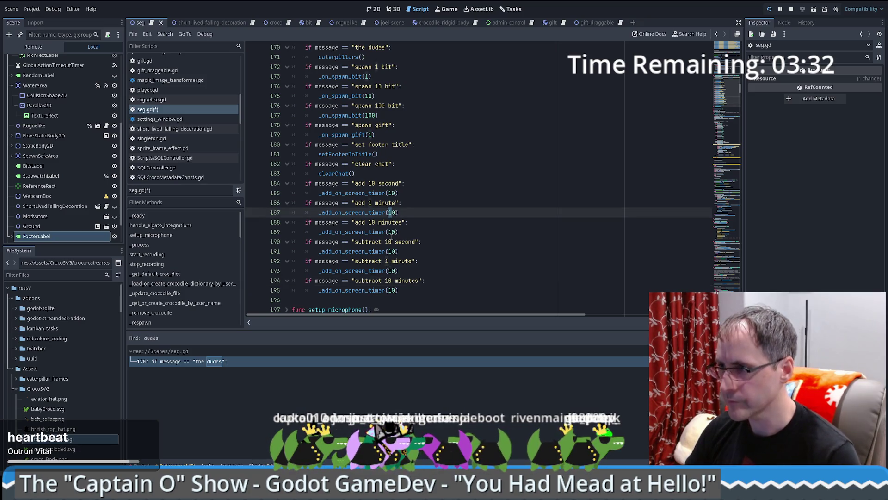
{"action": "key", "text": "Delete"}
{"action": "type", "text": "6"}
{"action": "left_click", "coordinate": [391, 232]}
{"action": "key", "text": "BackSpace"}
{"action": "type", "text": "60"}
{"action": "left_click", "coordinate": [391, 251]}
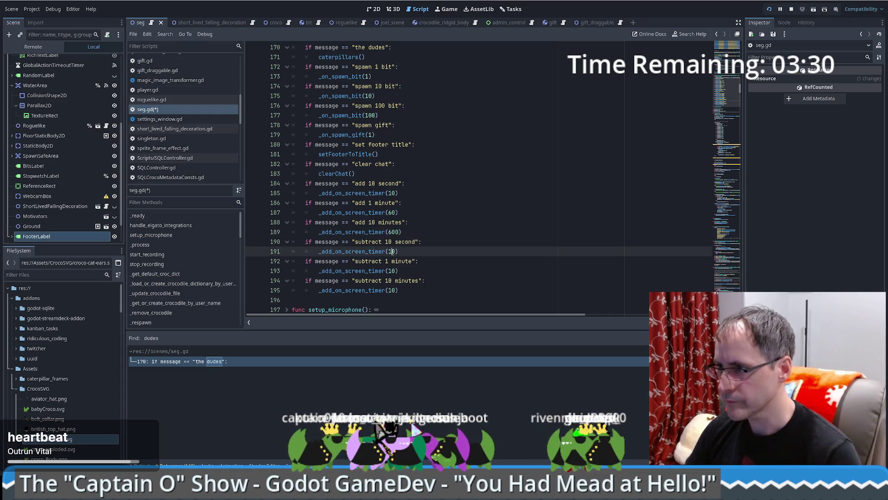
{"action": "key", "text": "shift+Home"}
{"action": "key", "text": "Left"}
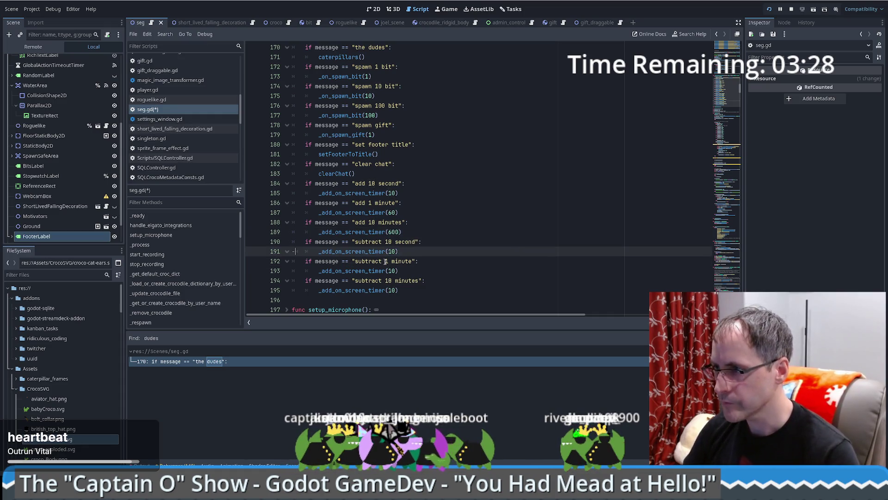
{"action": "key", "text": "End"}
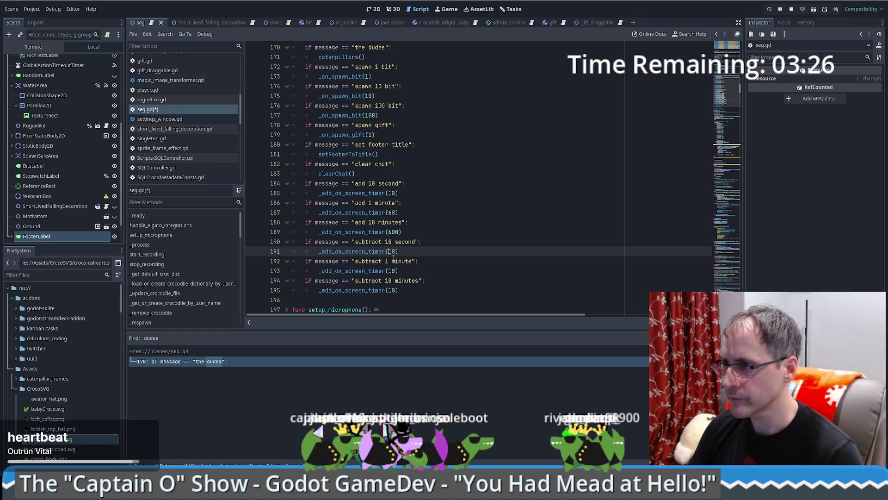
Set the subtract 1 minute and 10 minutes amounts to -60 and -600, then save seg.gd
{"action": "double_click", "coordinate": [392, 271]}
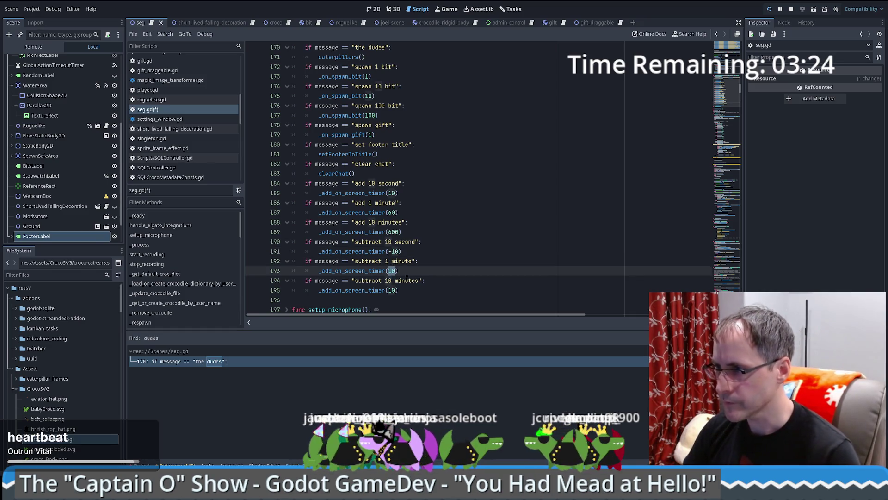
{"action": "type", "text": "-60"}
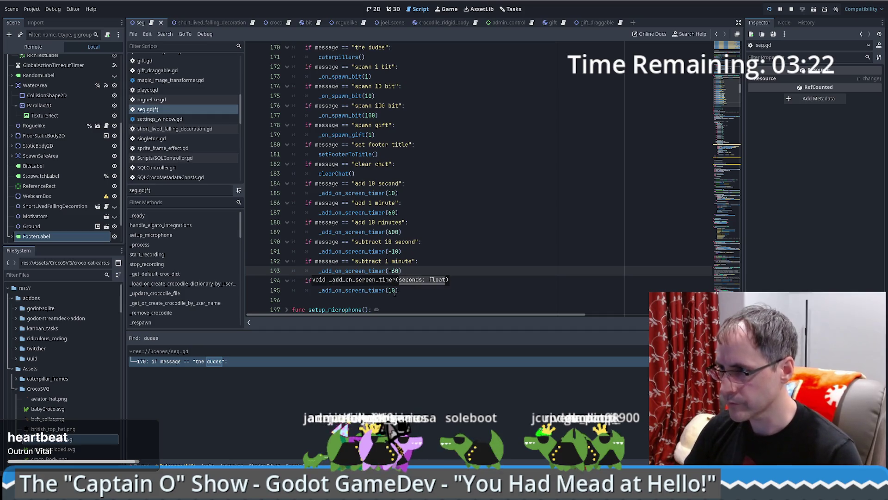
{"action": "double_click", "coordinate": [394, 291]}
{"action": "type", "text": "-600"}
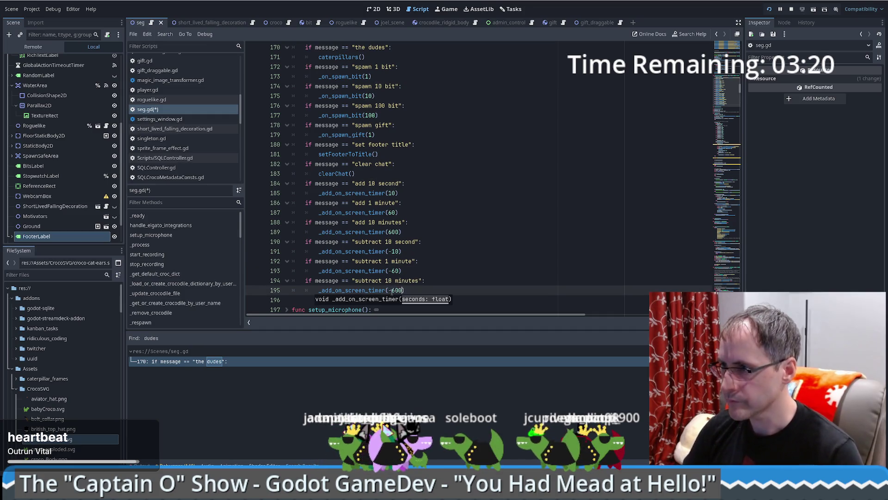
{"action": "key", "text": "ctrl+s"}
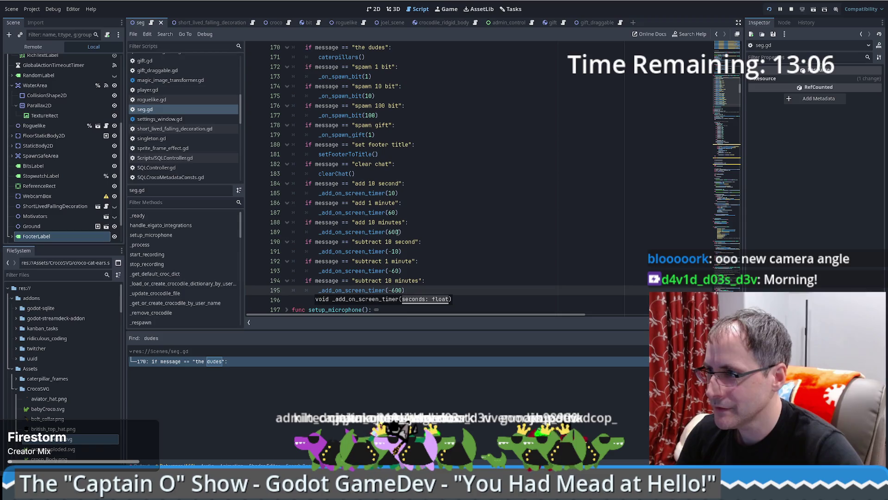
Change 'second' to 'seconds' in the add and subtract 10 second messages on lines 184 and 190
{"action": "left_click", "coordinate": [400, 184]}
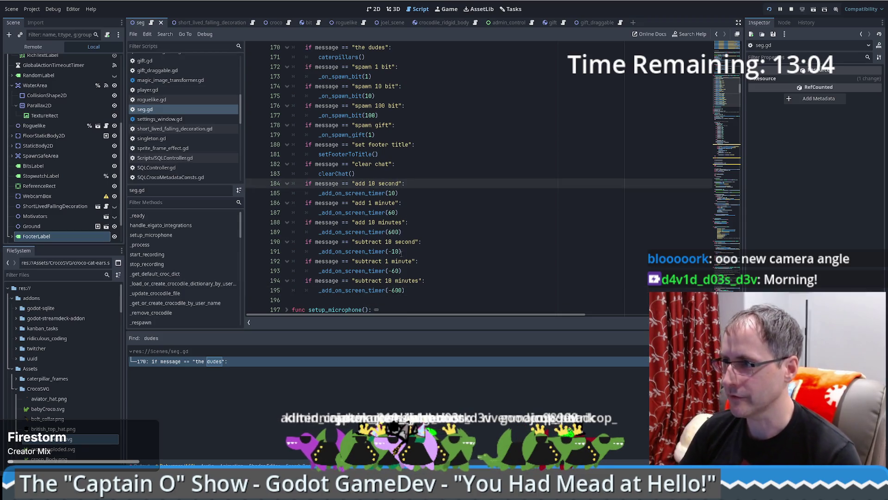
{"action": "type", "text": "s"}
{"action": "left_click", "coordinate": [418, 241]}
{"action": "type", "text": "s"}
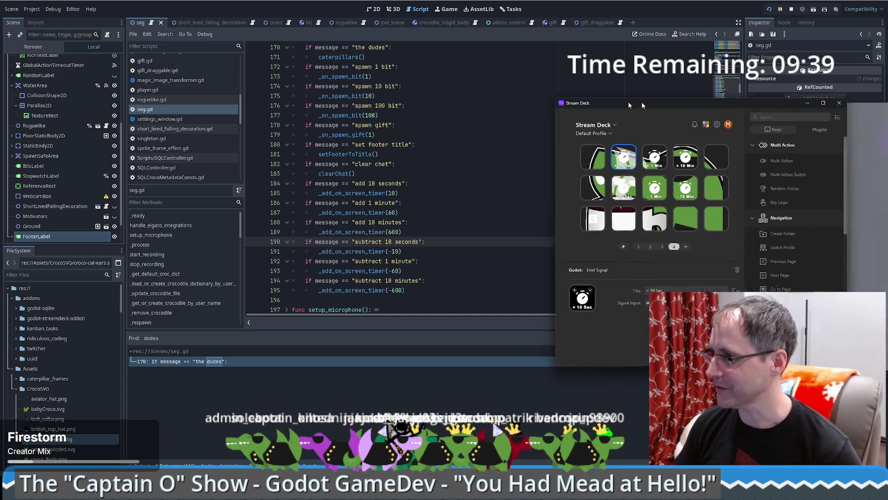
Page through the Stream Deck keys from page 1 to page 3, then switch away from the app
{"action": "left_click", "coordinate": [475, 228]}
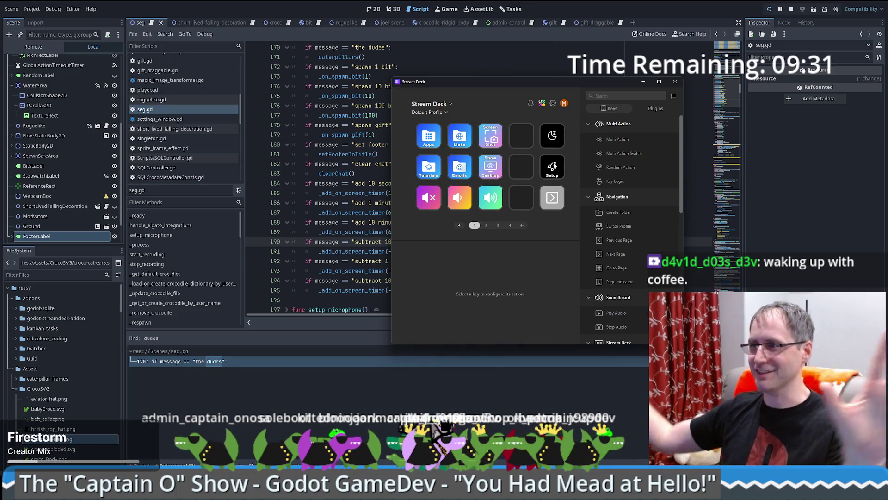
{"action": "left_click", "coordinate": [486, 225]}
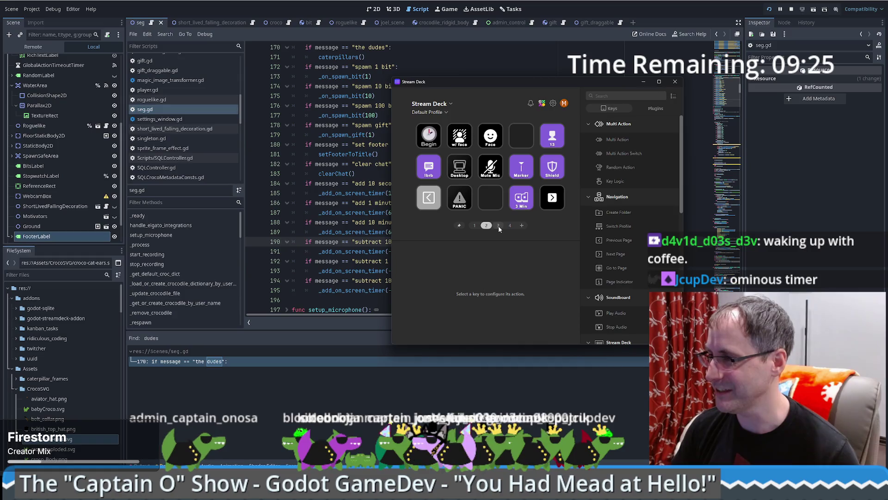
{"action": "left_click", "coordinate": [498, 225]}
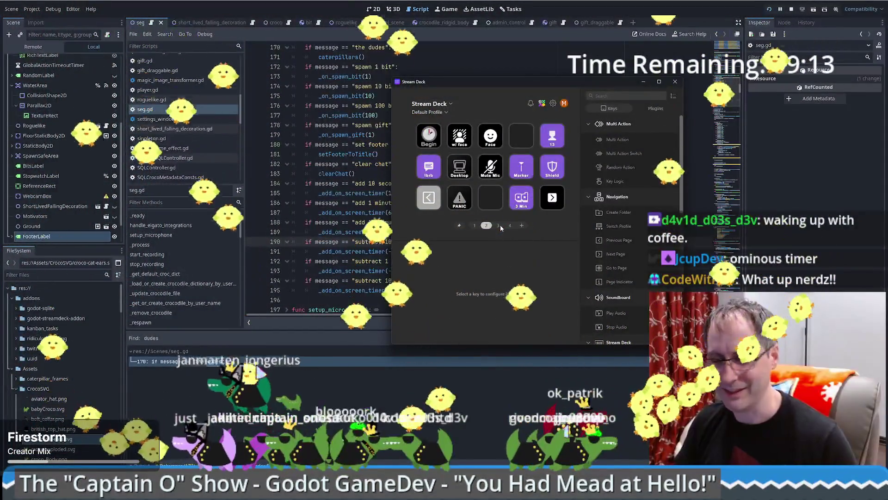
{"action": "left_click", "coordinate": [499, 225]}
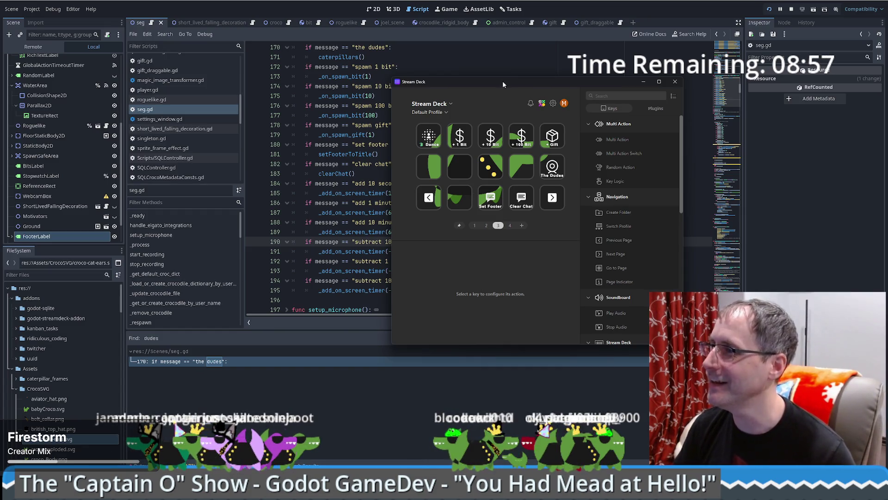
{"action": "key", "text": "alt+Tab"}
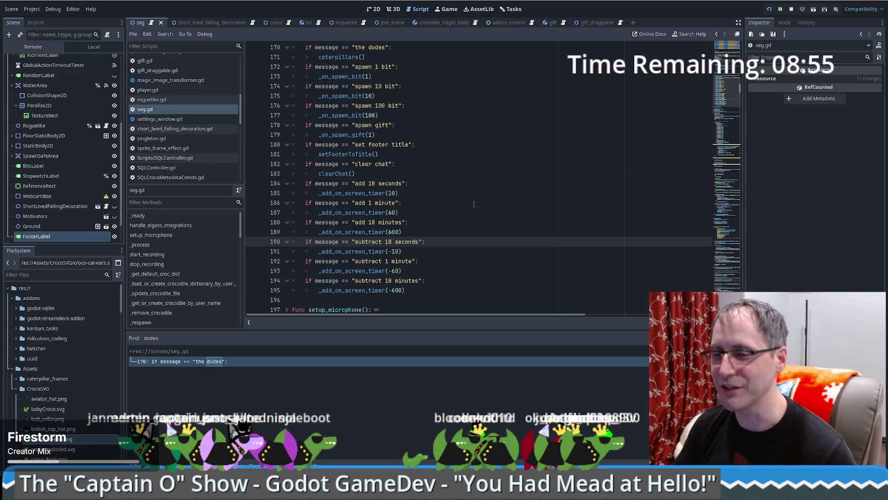
Review the add 1 minute handler and the end of line 190 in seg.gd
{"action": "left_click", "coordinate": [490, 203]}
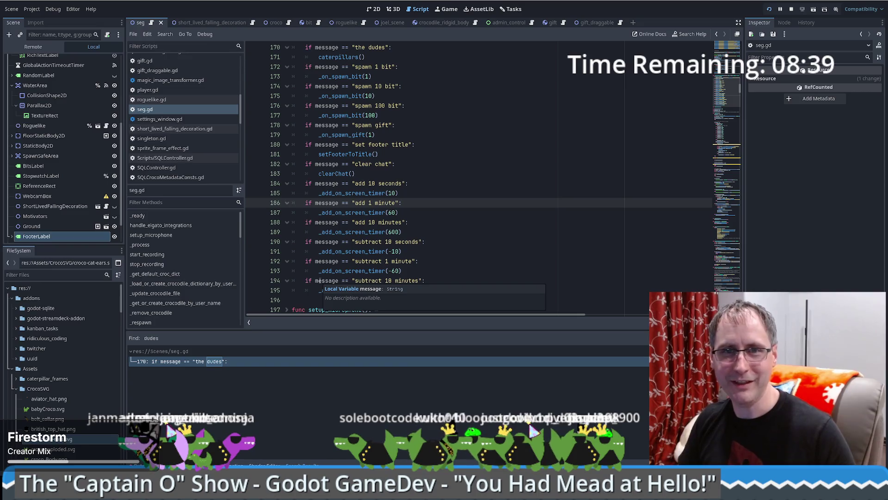
{"action": "left_click", "coordinate": [488, 241]}
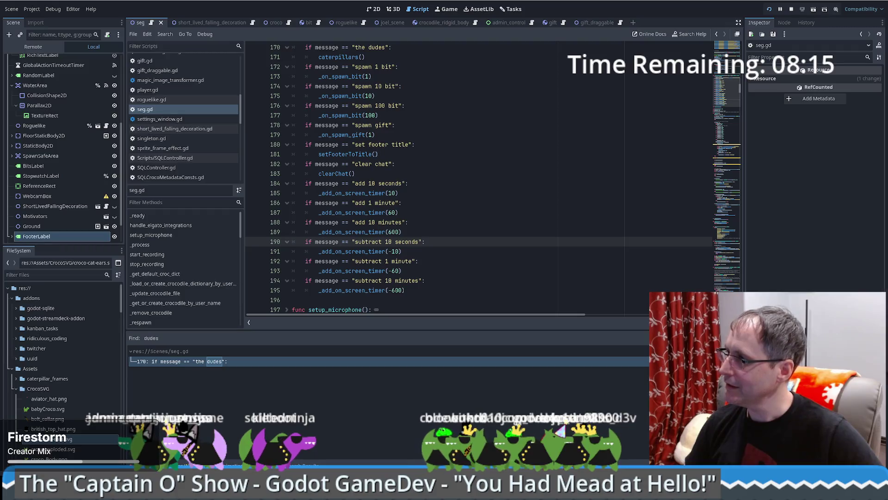
Add a Go to Page key set to page 2 in page 3's empty bottom-row slot
{"action": "left_click", "coordinate": [438, 197]}
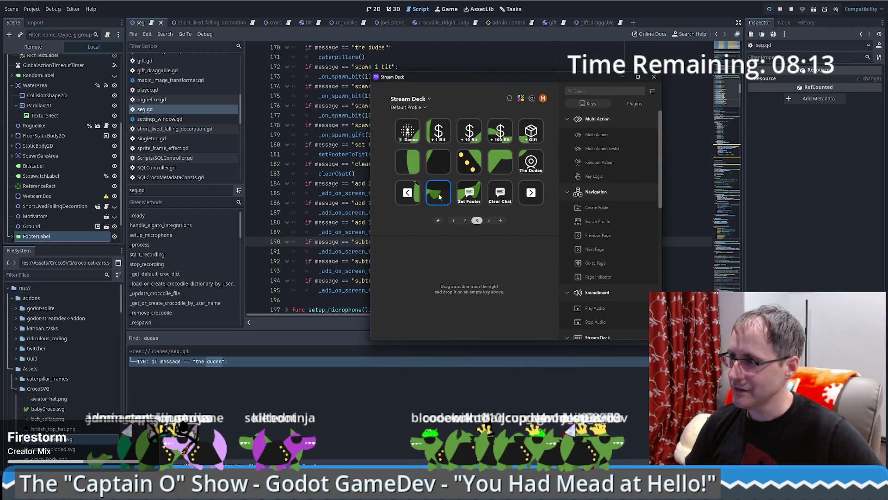
{"action": "right_click", "coordinate": [439, 196]}
{"action": "mouse_move", "coordinate": [596, 263]}
{"action": "left_mouse_down"}
{"action": "mouse_move", "coordinate": [546, 231]}
{"action": "mouse_move", "coordinate": [443, 198]}
{"action": "left_mouse_up"}
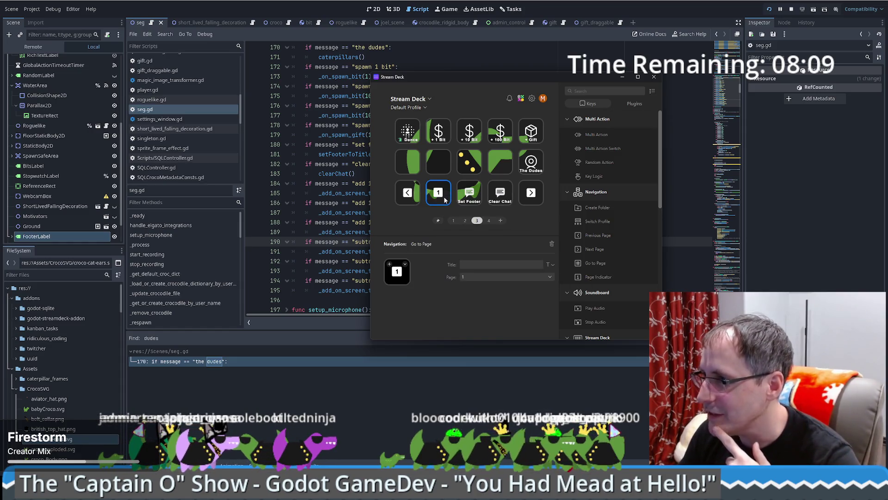
{"action": "left_click", "coordinate": [472, 275]}
{"action": "left_click", "coordinate": [474, 293]}
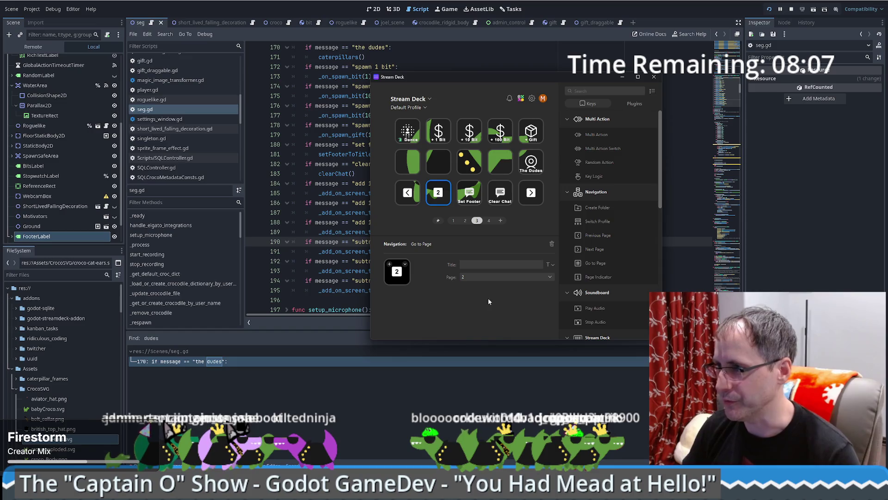
Copy the go-to-page-2 key and paste it onto page 4's second bottom-row slot
{"action": "right_click", "coordinate": [440, 199]}
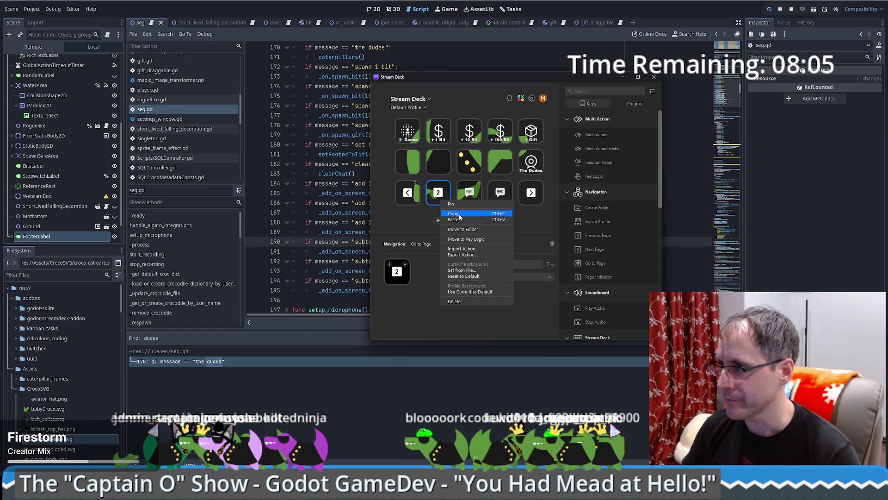
{"action": "left_click", "coordinate": [453, 217]}
{"action": "right_click", "coordinate": [442, 197]}
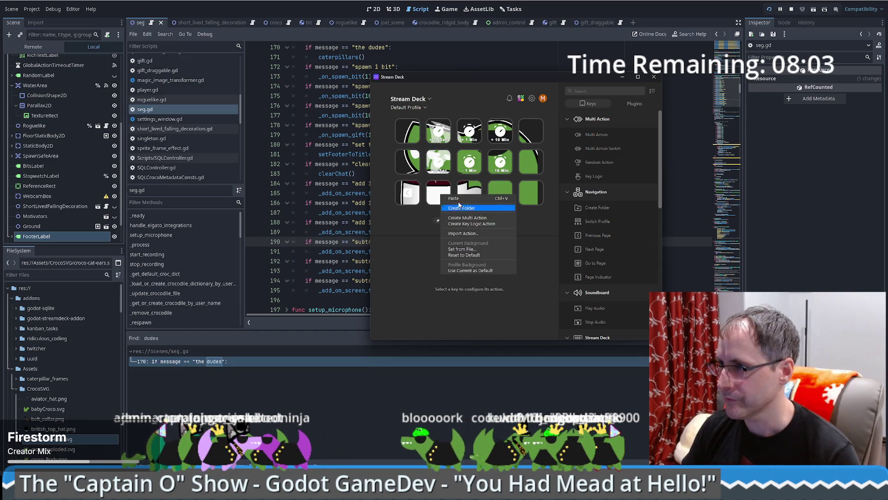
{"action": "left_click", "coordinate": [459, 203]}
{"action": "right_click", "coordinate": [440, 196]}
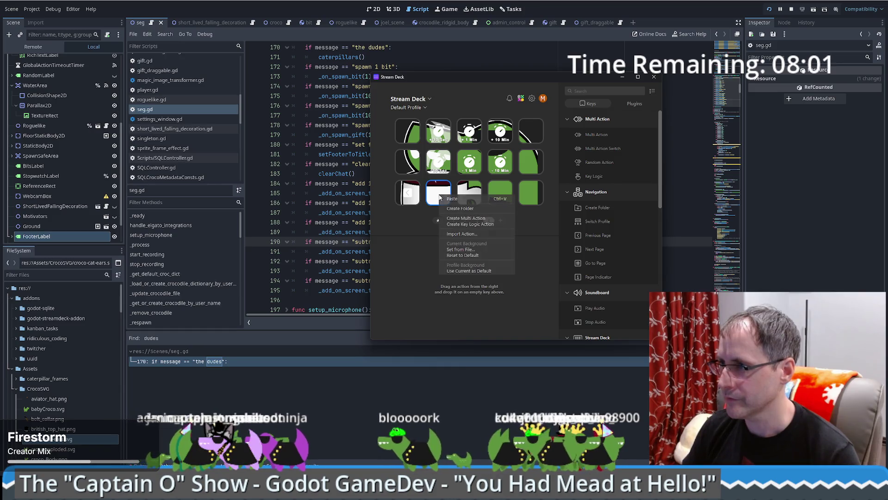
{"action": "left_click", "coordinate": [453, 201]}
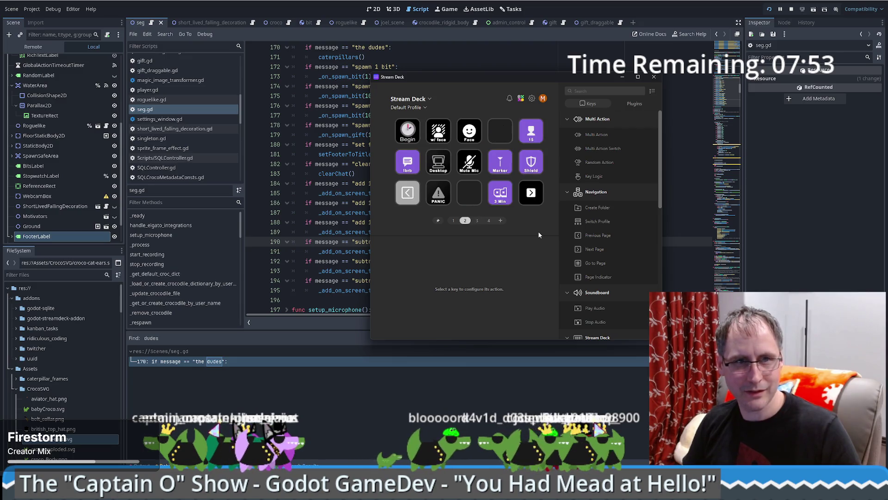
On page 2, move PANIC one slot right and 3 Min up to the top row
{"action": "left_click_drag", "start_coordinate": [437, 194], "coordinate": [469, 194]}
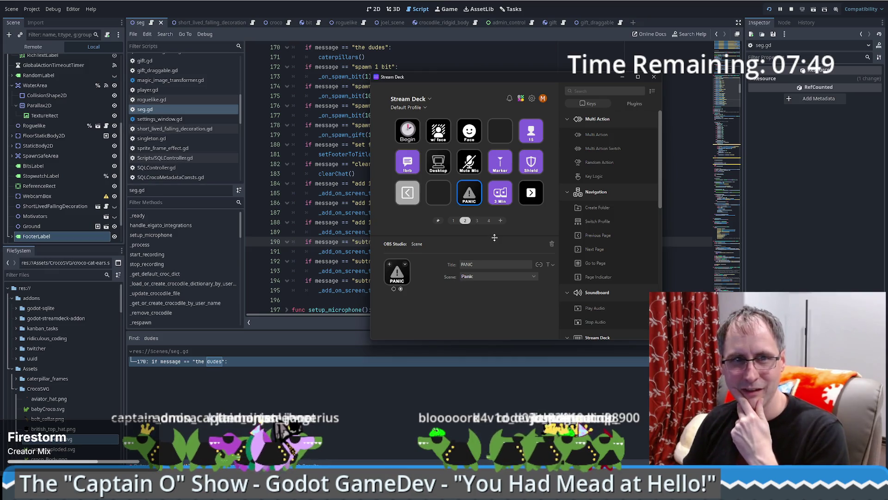
{"action": "left_click_drag", "start_coordinate": [500, 193], "coordinate": [500, 131]}
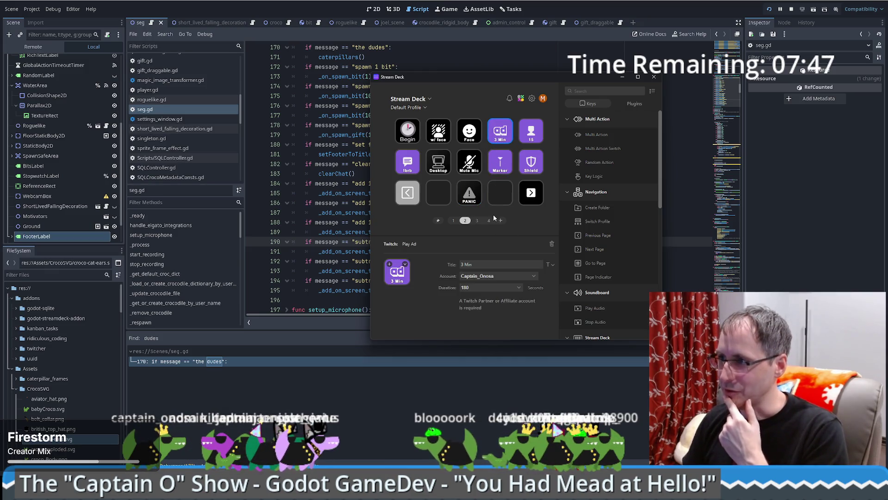
{"action": "left_click", "coordinate": [525, 222]}
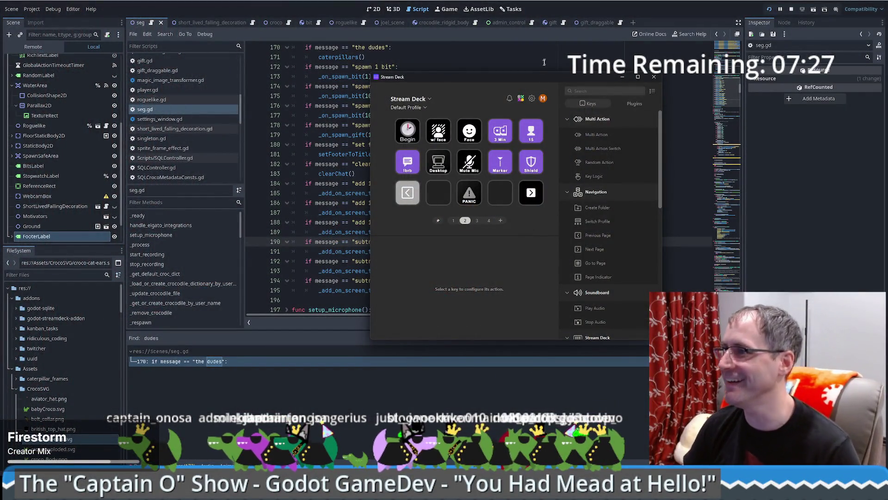
{"action": "mouse_move", "coordinate": [539, 76]}
{"action": "left_mouse_down"}
{"action": "mouse_move", "coordinate": [887, 130]}
{"action": "mouse_move", "coordinate": [887, 139]}
{"action": "left_mouse_up"}
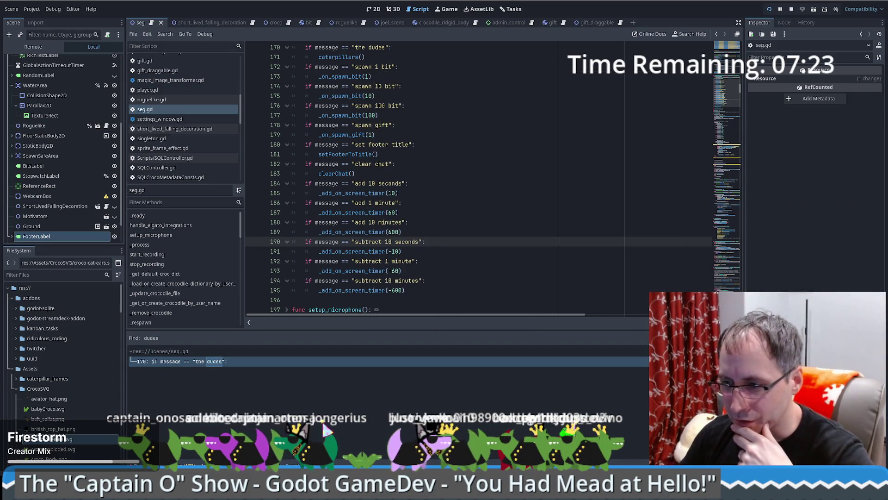
Focus the add 1 minute handler in seg.gd, then bring the running game window forward
{"action": "left_click", "coordinate": [468, 207]}
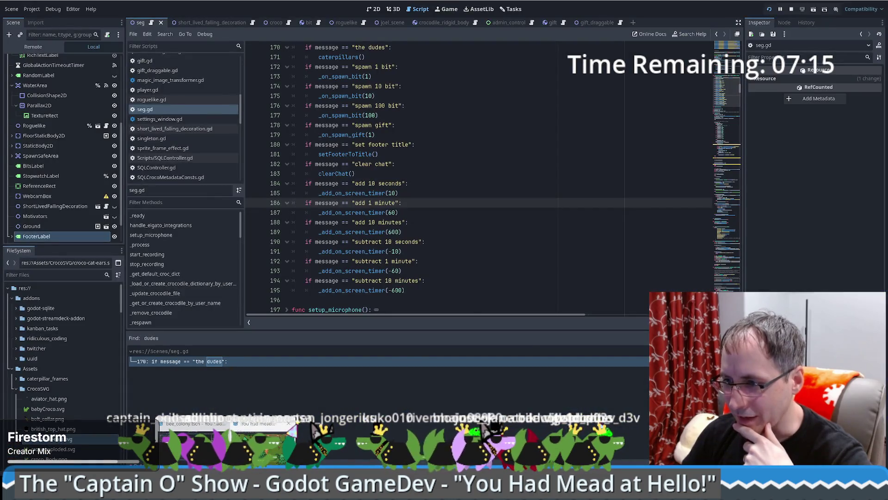
{"action": "left_click", "coordinate": [296, 425]}
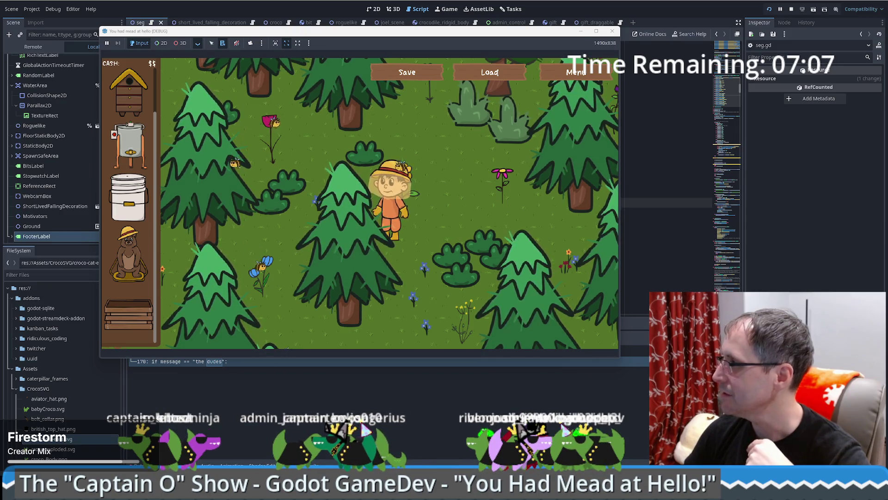
In Fork, inspect the diffs of bear.gd, bee_colony.gd, bucket.gd, honey_extractor.gd and sell_box.gd, ending on bear.gd
{"action": "key", "text": "alt+Tab"}
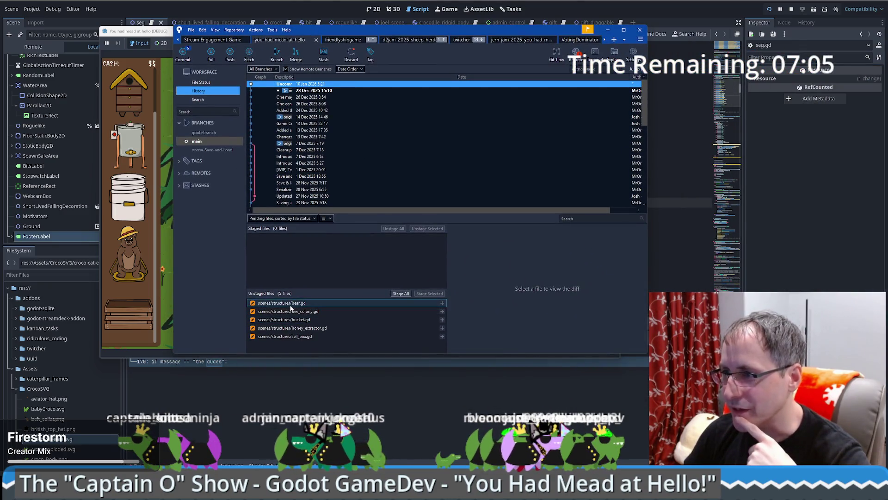
{"action": "left_click", "coordinate": [291, 305]}
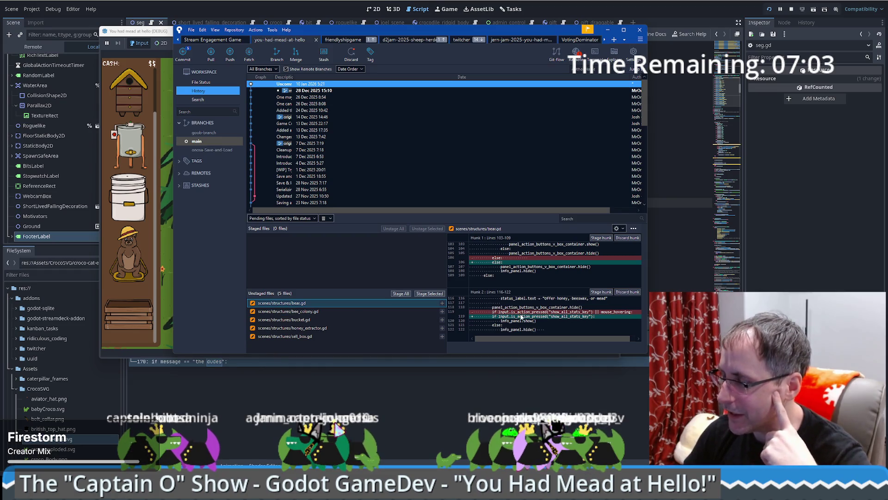
{"action": "left_click", "coordinate": [314, 311]}
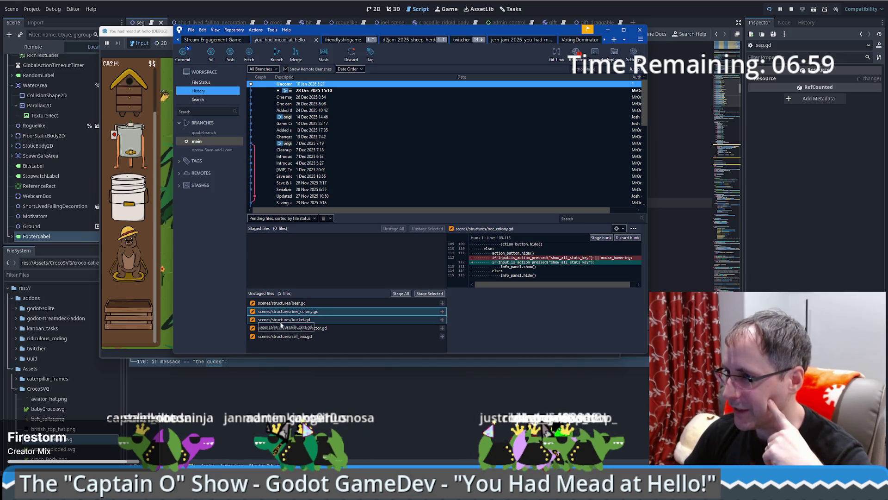
{"action": "left_click", "coordinate": [297, 320]}
{"action": "left_click", "coordinate": [296, 328]}
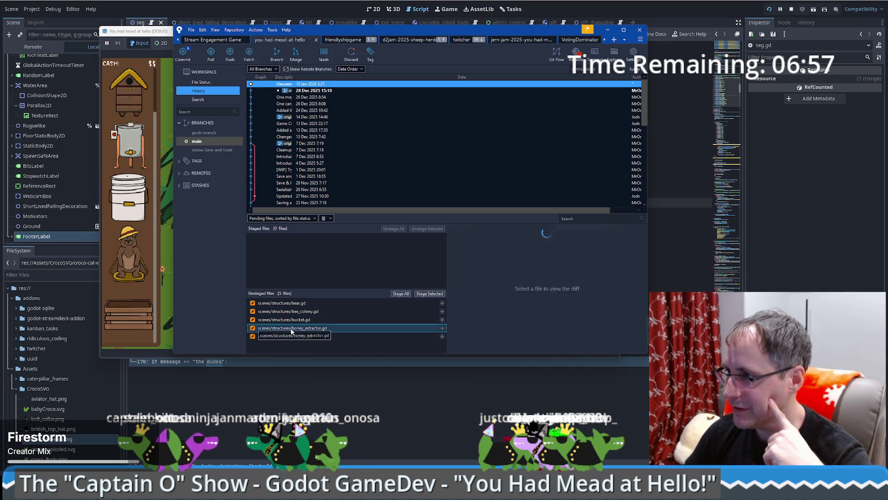
{"action": "left_click", "coordinate": [294, 337]}
{"action": "left_click", "coordinate": [299, 305]}
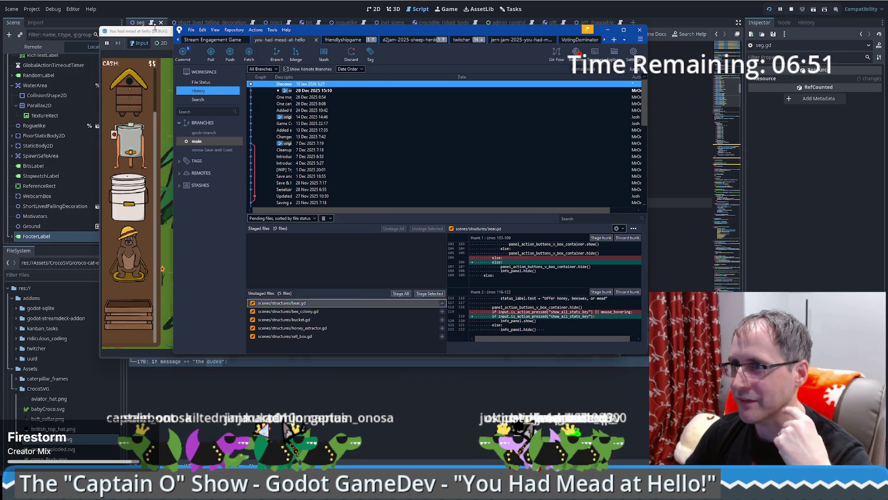
{"action": "left_click", "coordinate": [154, 26]}
Place a bucket beside the player, open its Food Grade Bucket panel and sell it for $200
{"action": "mouse_move", "coordinate": [130, 199]}
{"action": "left_mouse_down"}
{"action": "mouse_move", "coordinate": [406, 203]}
{"action": "mouse_move", "coordinate": [448, 182]}
{"action": "left_mouse_up"}
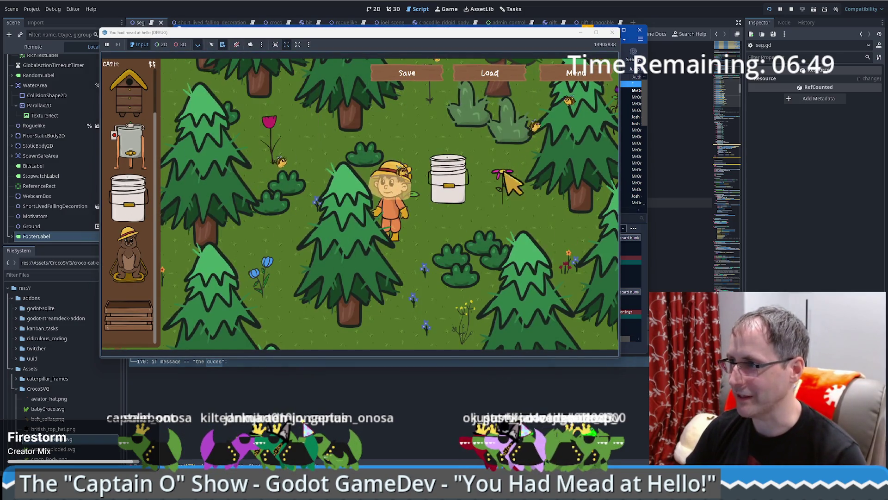
{"action": "left_click", "coordinate": [452, 194]}
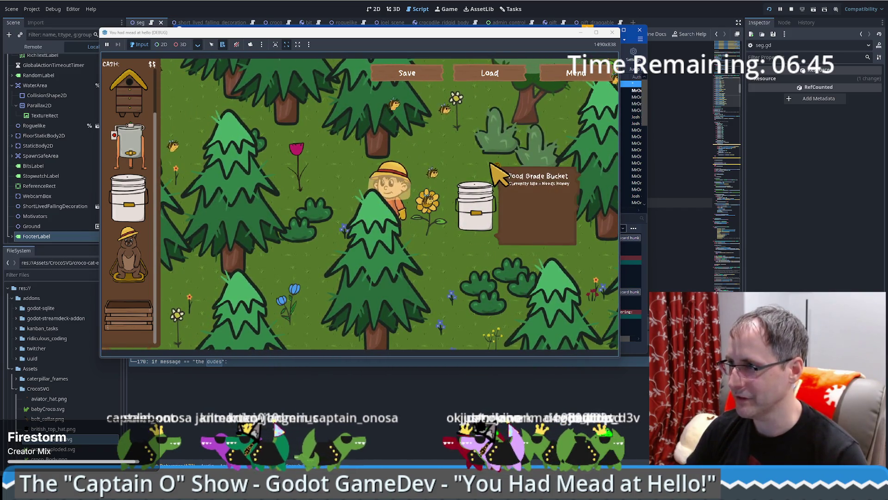
{"action": "left_click", "coordinate": [492, 164]}
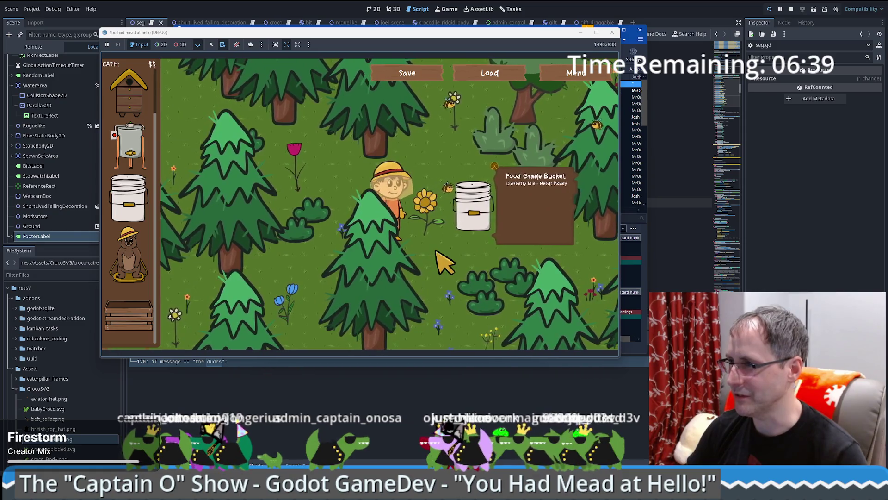
{"action": "left_click", "coordinate": [469, 192]}
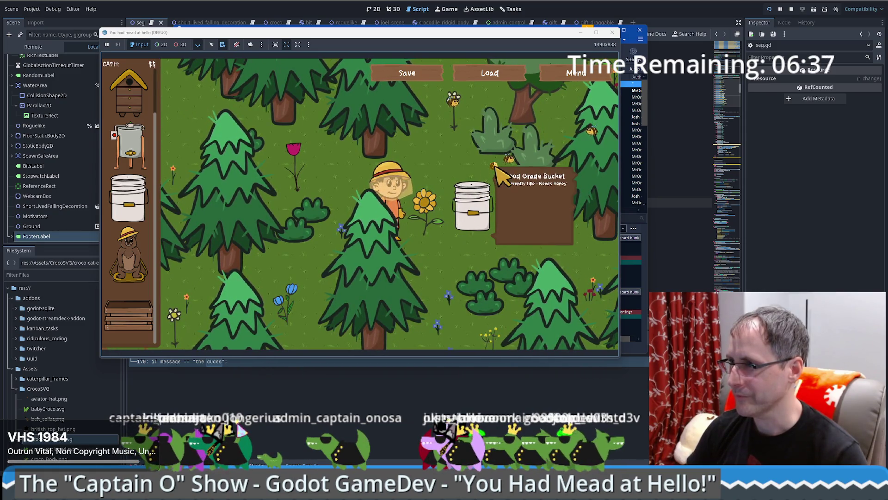
{"action": "left_click", "coordinate": [494, 166]}
{"action": "mouse_move", "coordinate": [435, 33]}
{"action": "left_mouse_down"}
{"action": "mouse_move", "coordinate": [598, 93]}
{"action": "mouse_move", "coordinate": [538, 80]}
{"action": "left_mouse_up"}
Stage all five scripts, commit them as 'Remove mouse hovering tooltip' and push to the remote
{"action": "left_click", "coordinate": [537, 31]}
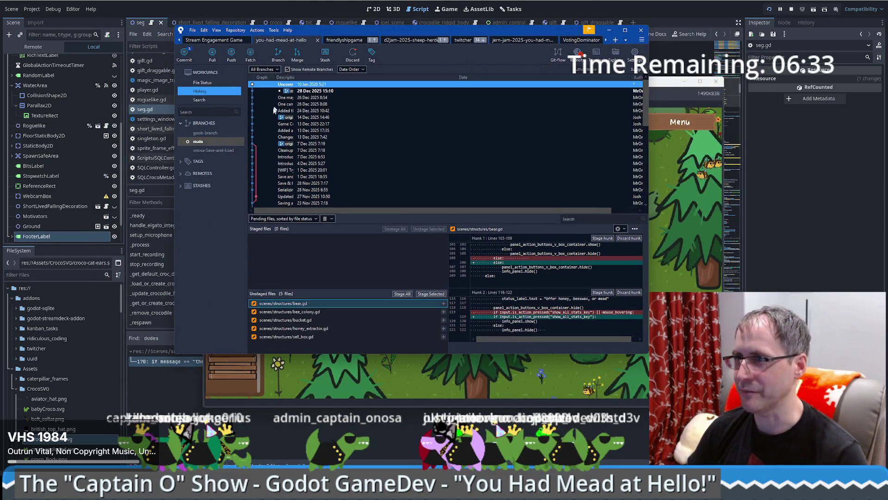
{"action": "left_click", "coordinate": [184, 63]}
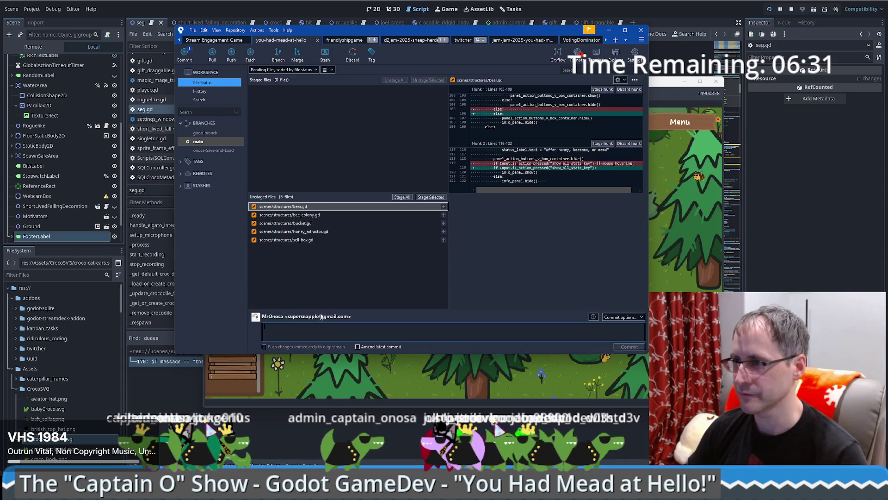
{"action": "type", "text": "Remove mouse hovering tooltip"}
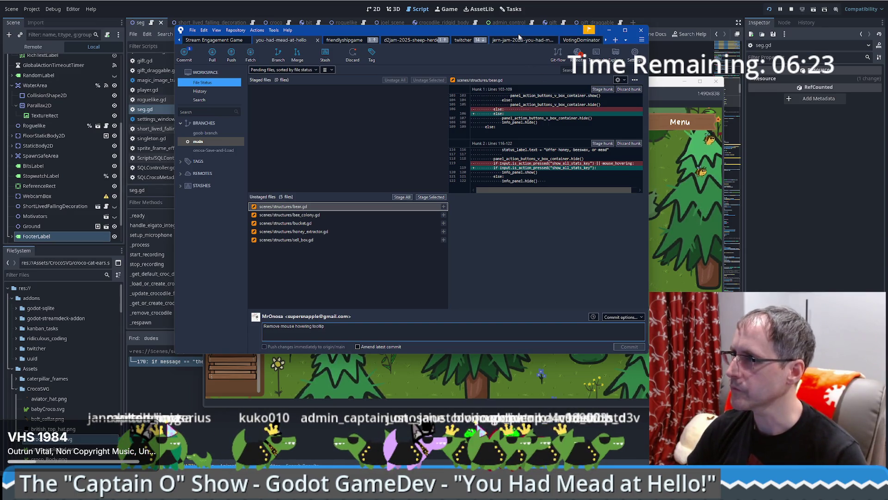
{"action": "left_click", "coordinate": [409, 198]}
{"action": "left_click", "coordinate": [628, 347]}
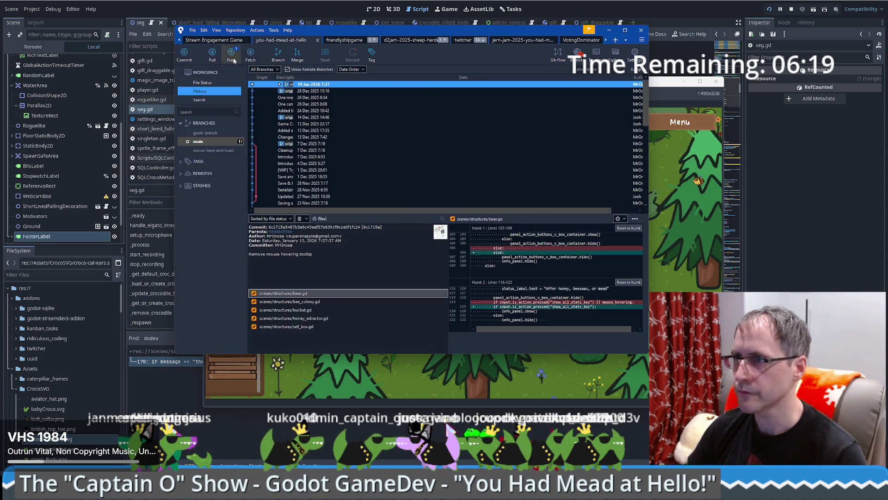
{"action": "left_click", "coordinate": [234, 60]}
{"action": "left_click", "coordinate": [508, 171]}
{"action": "mouse_move", "coordinate": [533, 30]}
{"action": "left_mouse_down"}
{"action": "mouse_move", "coordinate": [811, 91]}
{"action": "mouse_move", "coordinate": [887, 93]}
{"action": "left_mouse_up"}
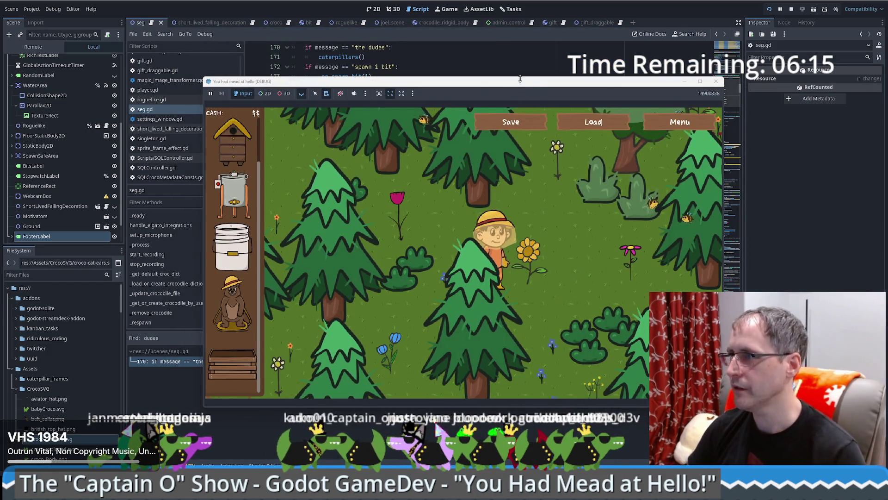
Shift the game window up and left, walk the player right, and enlarge the window
{"action": "left_click_drag", "start_coordinate": [522, 83], "coordinate": [515, 77]}
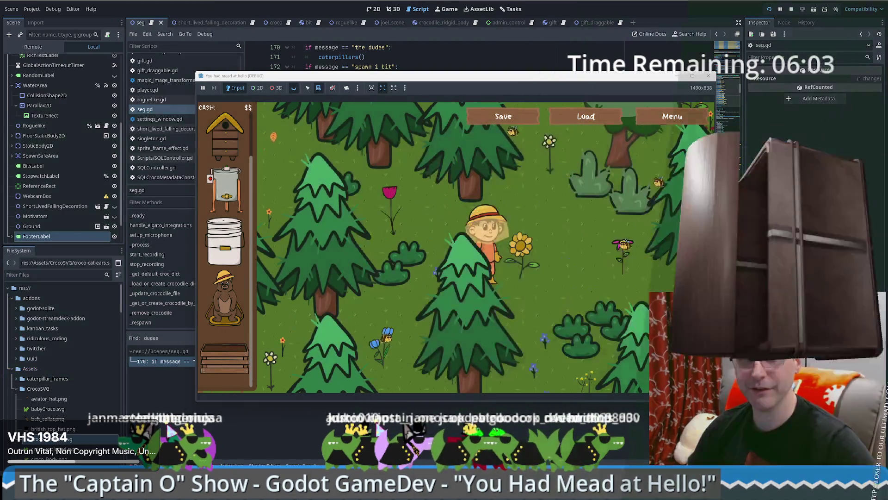
{"action": "left_click_drag", "start_coordinate": [496, 82], "coordinate": [437, 62]}
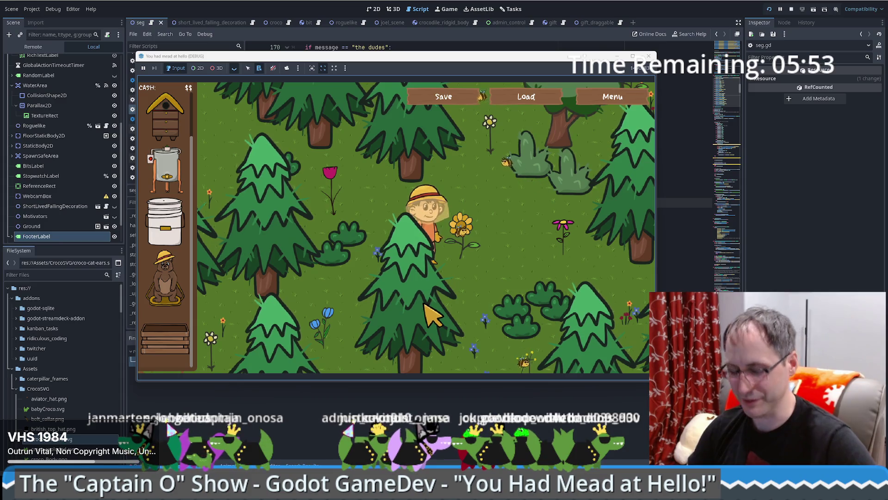
{"action": "key", "text": "Right"}
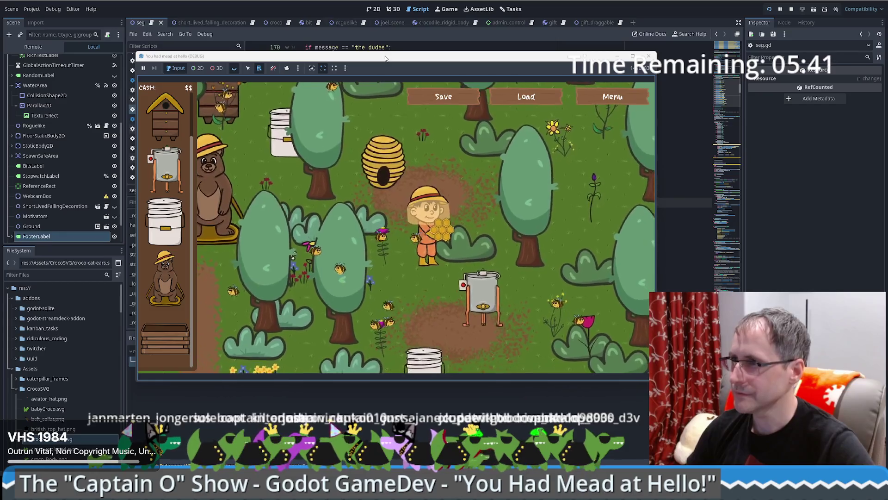
{"action": "left_click_drag", "start_coordinate": [386, 58], "coordinate": [309, 25]}
{"action": "left_click_drag", "start_coordinate": [582, 350], "coordinate": [761, 463]}
Take the honey from the Honey Extractor and walk the player to the Products for sale crate
{"action": "left_click", "coordinate": [462, 324]}
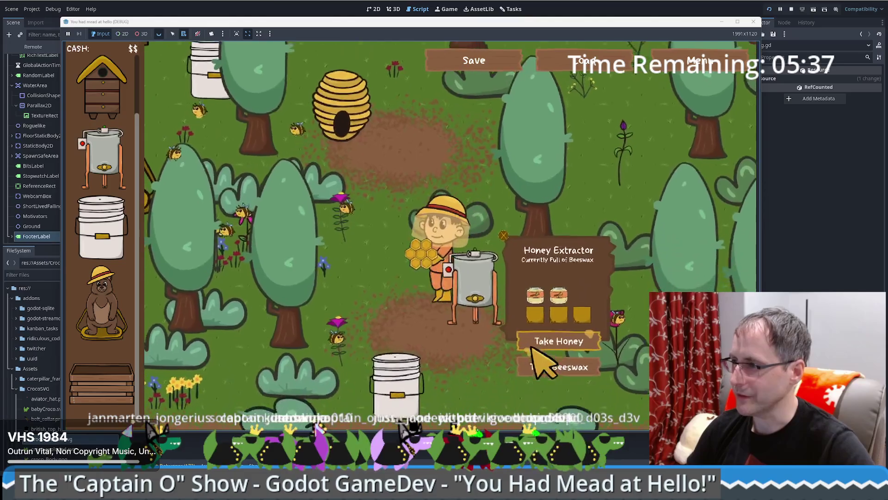
{"action": "left_click", "coordinate": [559, 354]}
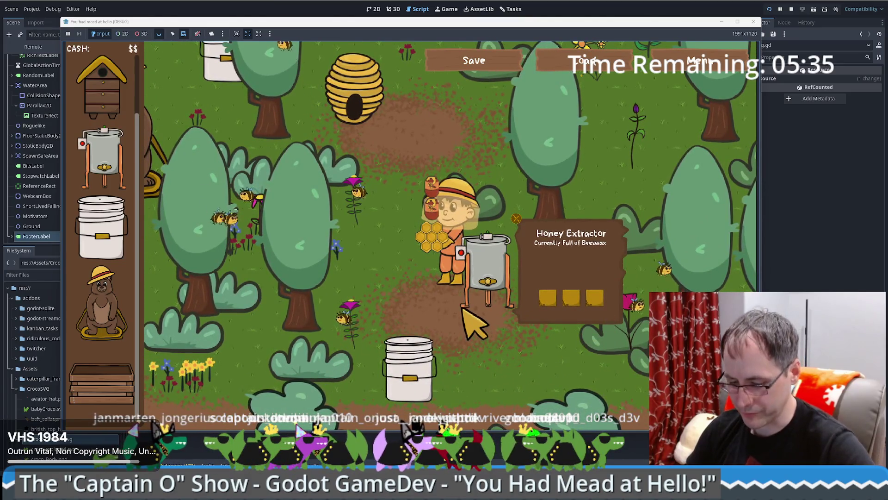
{"action": "key", "text": "Up"}
{"action": "key", "text": "Left"}
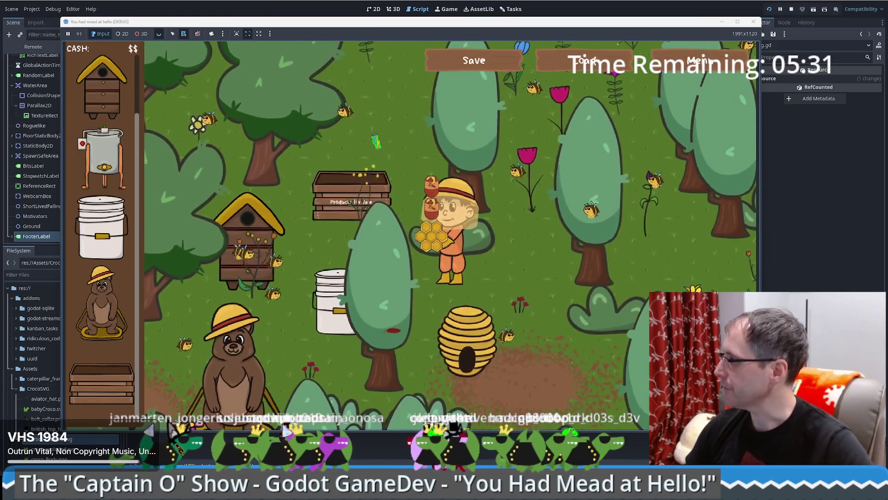
{"action": "key", "text": "Up"}
{"action": "key", "text": "Left"}
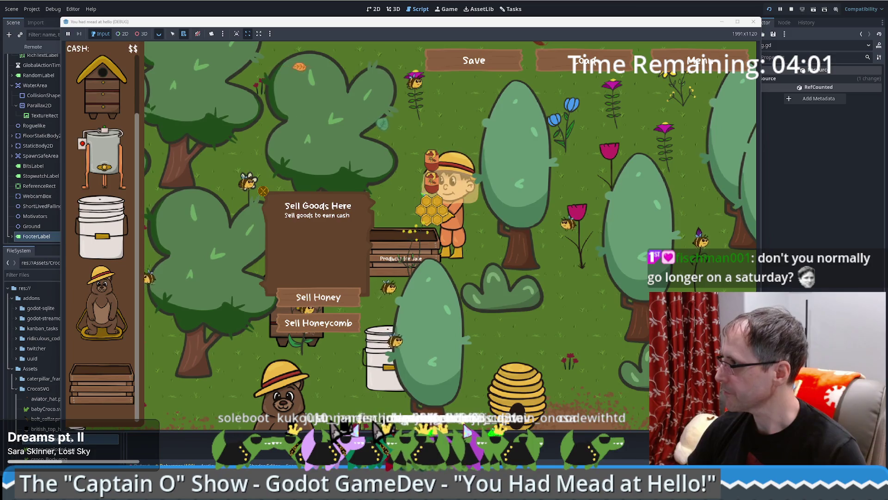
{"action": "key", "text": "alt+Tab"}
Duplicate The Dudes key into an empty slot and set its signal input to 'marching band'
{"action": "right_click", "coordinate": [604, 185]}
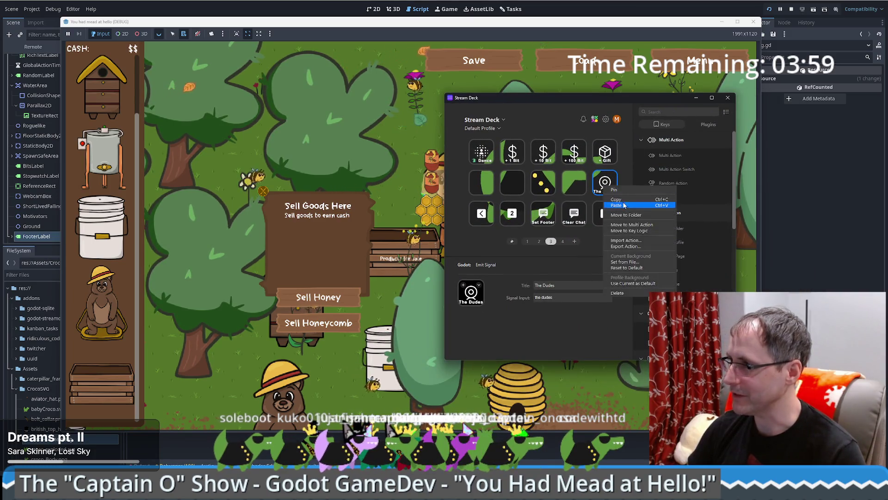
{"action": "left_click", "coordinate": [584, 188]}
{"action": "right_click", "coordinate": [573, 185]}
{"action": "left_click", "coordinate": [586, 188]}
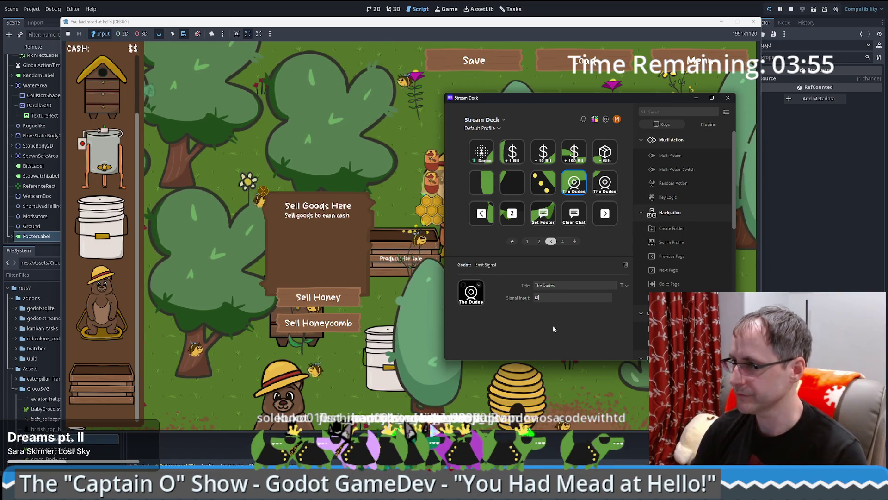
{"action": "type", "text": "mat"}
{"action": "key", "text": "BackSpace"}
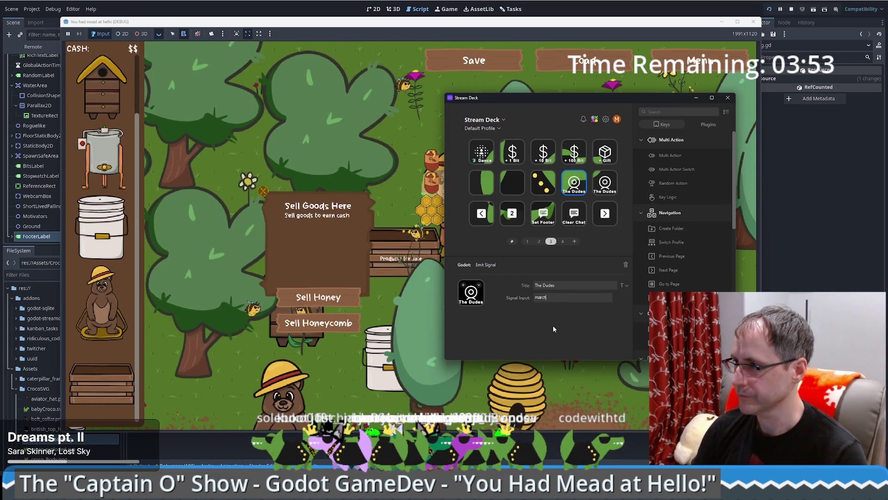
{"action": "type", "text": "rching band"}
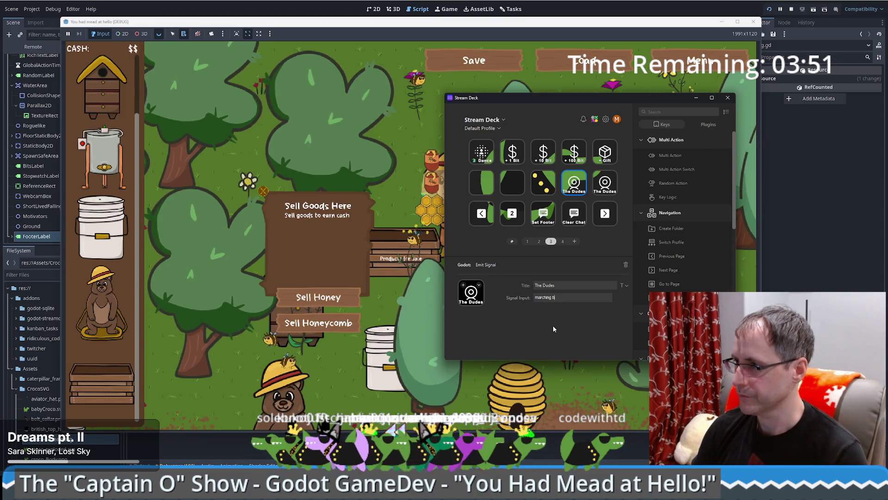
Retitle the new key 'March' and begin searching the Icon Library for its image
{"action": "left_click", "coordinate": [561, 286]}
{"action": "key", "text": "ctrl+a"}
{"action": "type", "text": "Mar"}
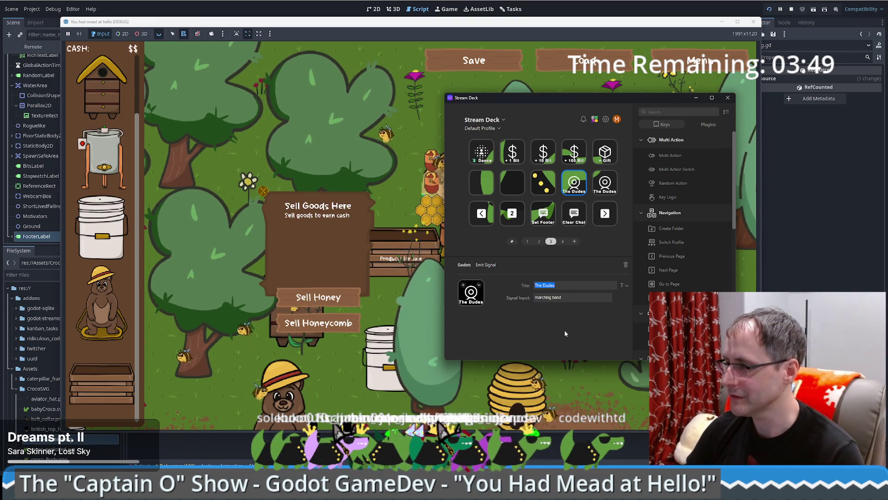
{"action": "type", "text": "ch"}
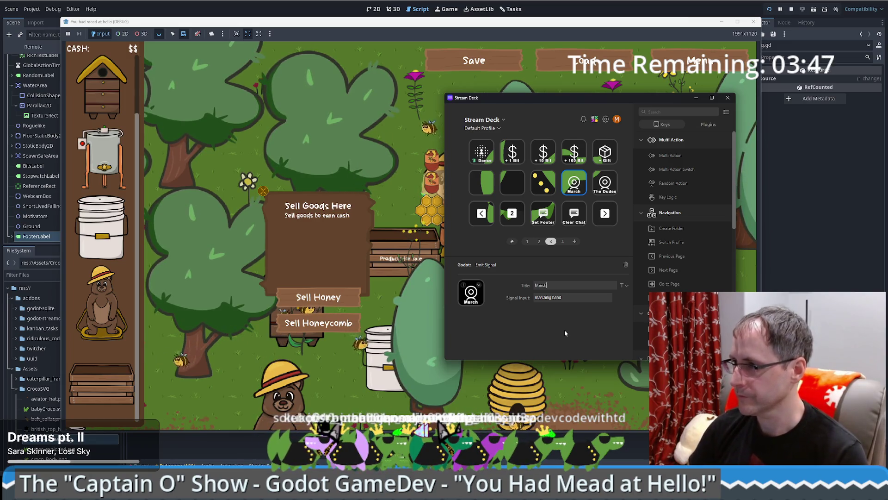
{"action": "left_click", "coordinate": [463, 285]}
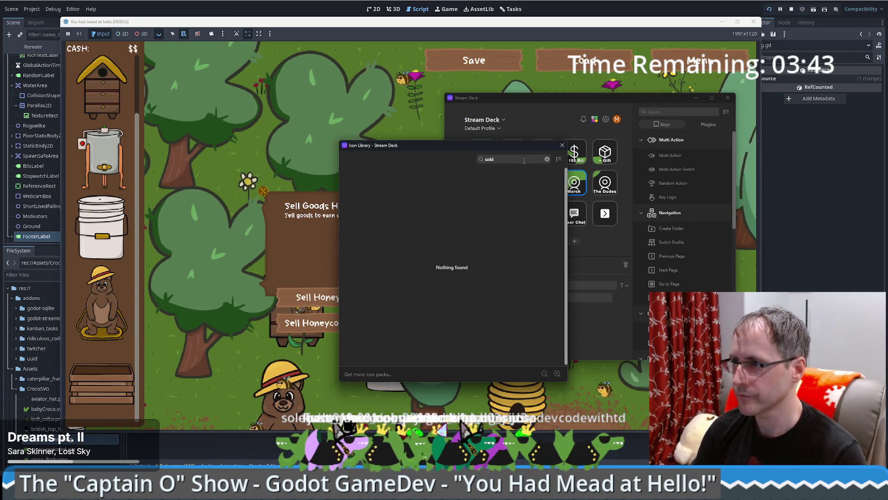
{"action": "type", "text": "h"}
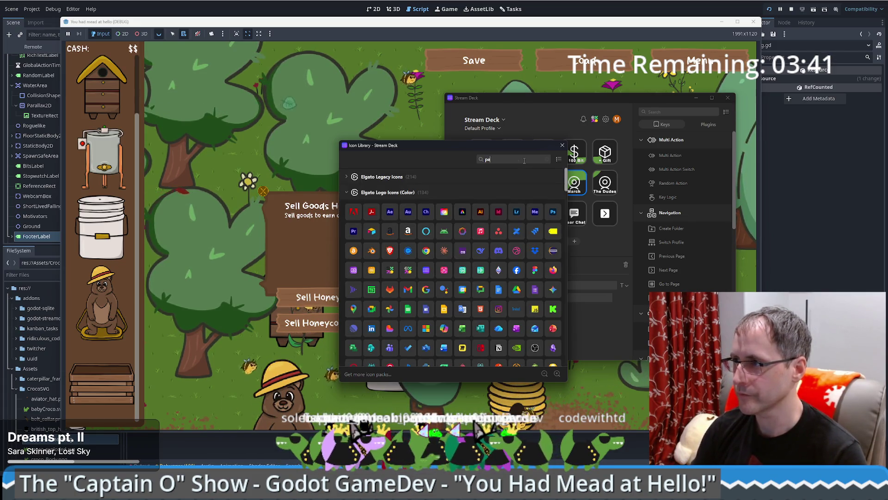